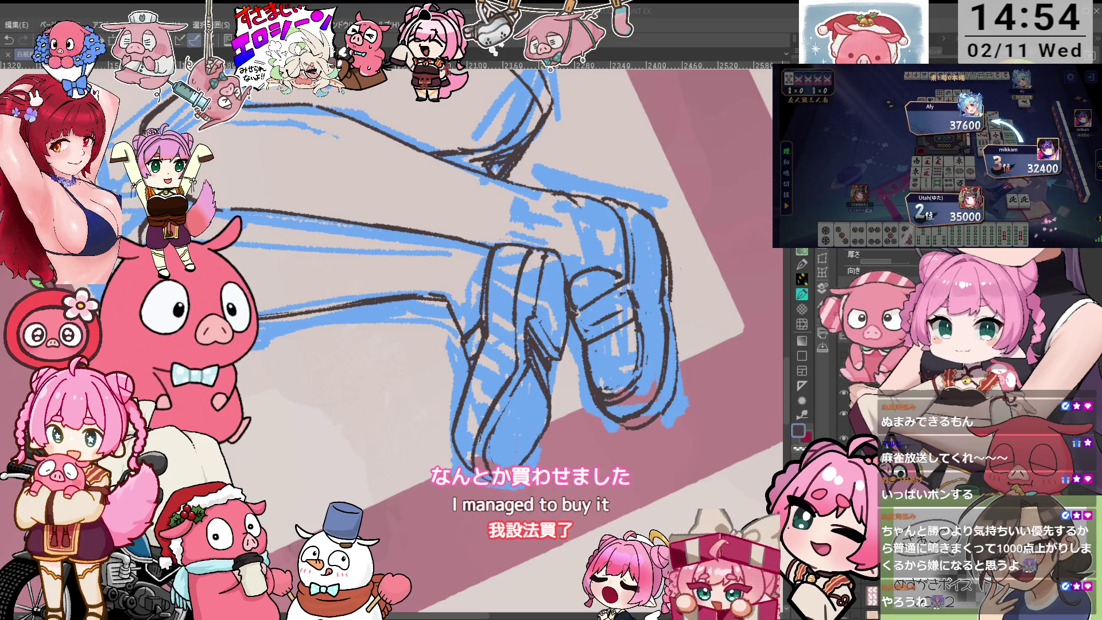
# - Zoom and tilt around the leg line art, then mirror the view to check proportions
pyautogui.scroll(1, 468, 313)
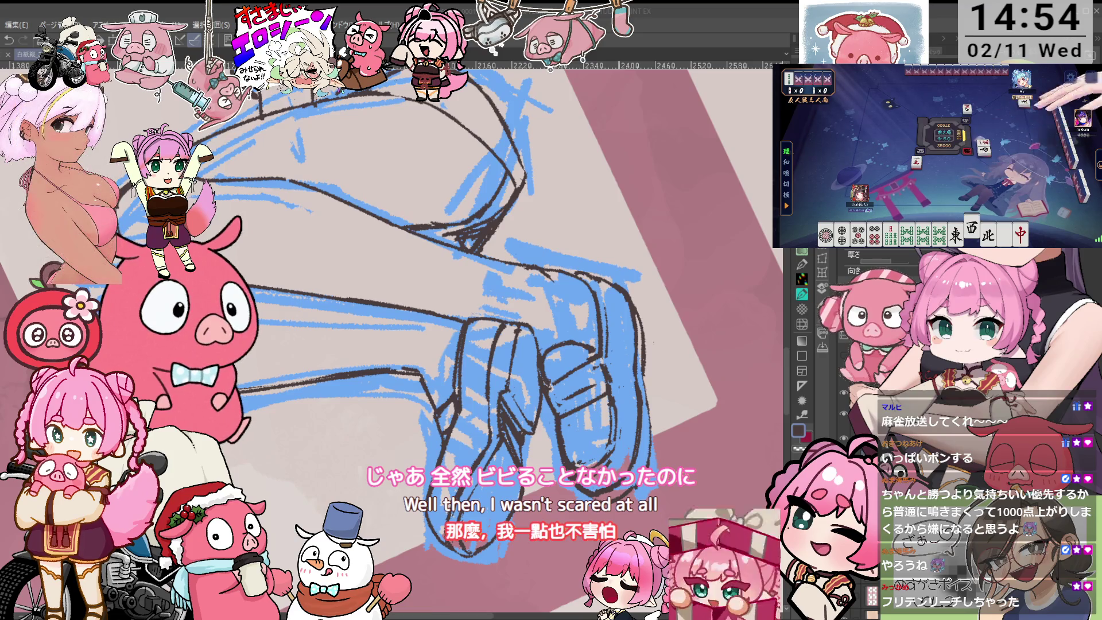
pyautogui.hotkey('ctrl', '-')
pyautogui.hotkey('ctrl', '+')
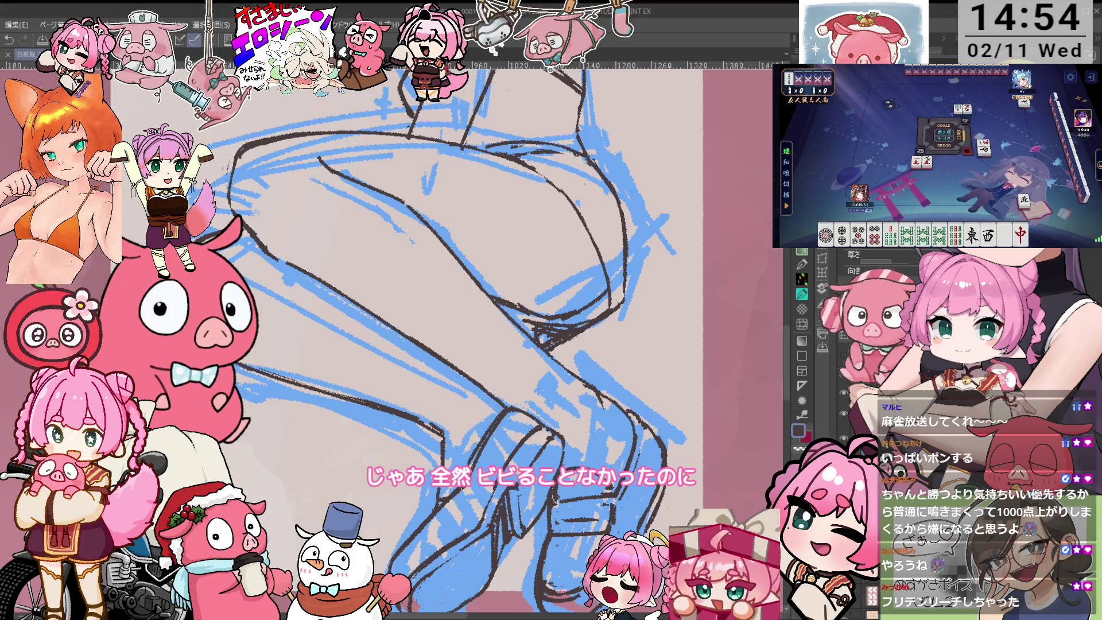
pyautogui.press('-')
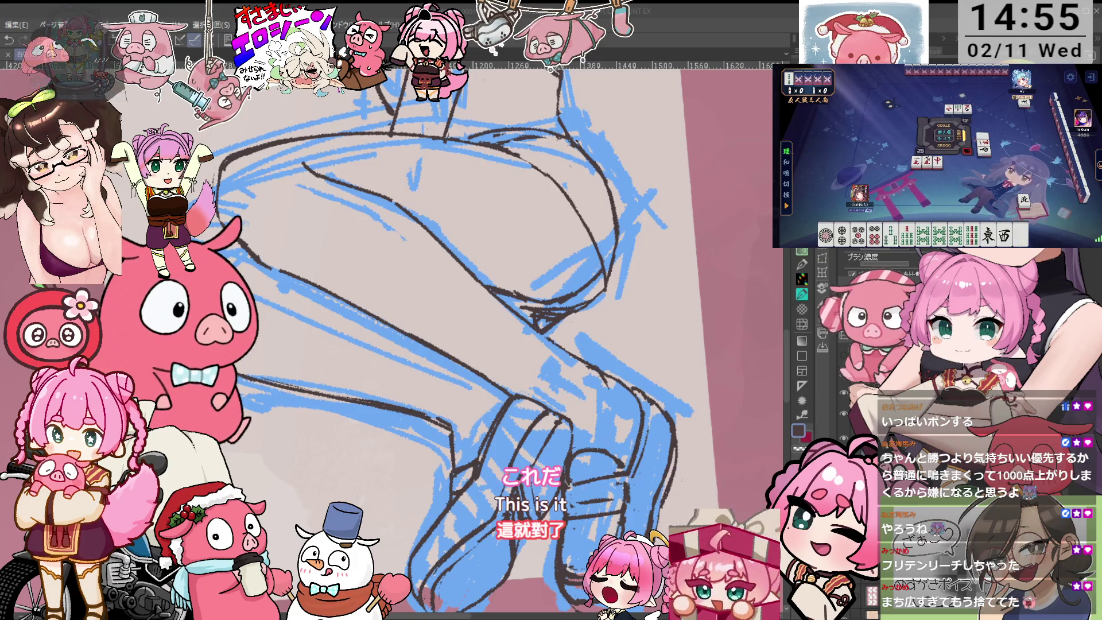
pyautogui.press('h')
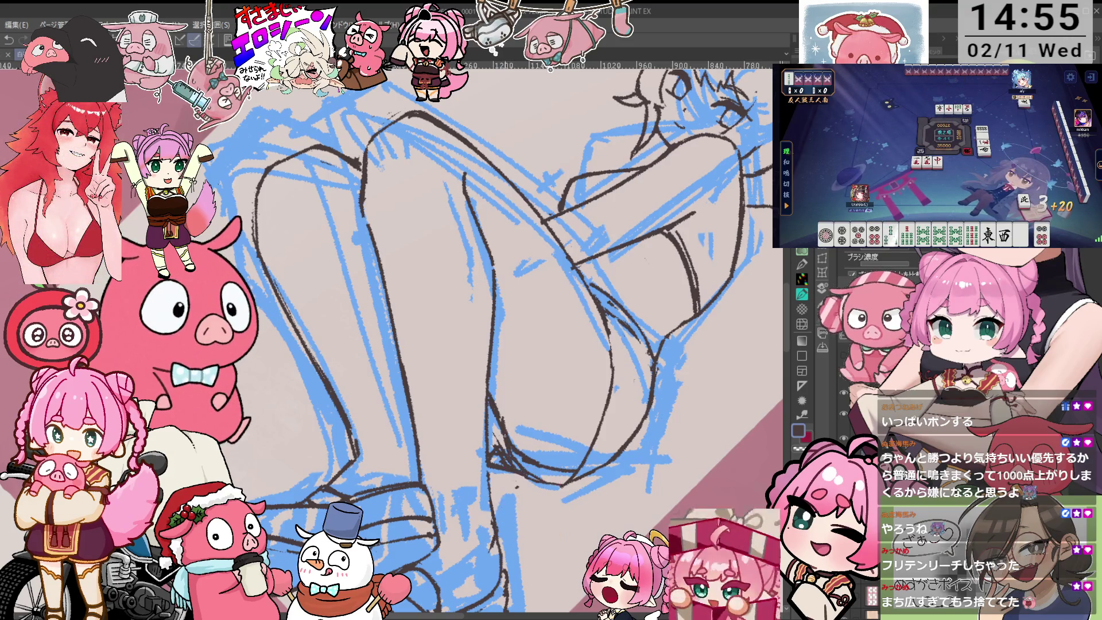
# - Toggle the mirrored view off, on again to compare, and back to normal orientation
pyautogui.press('h')
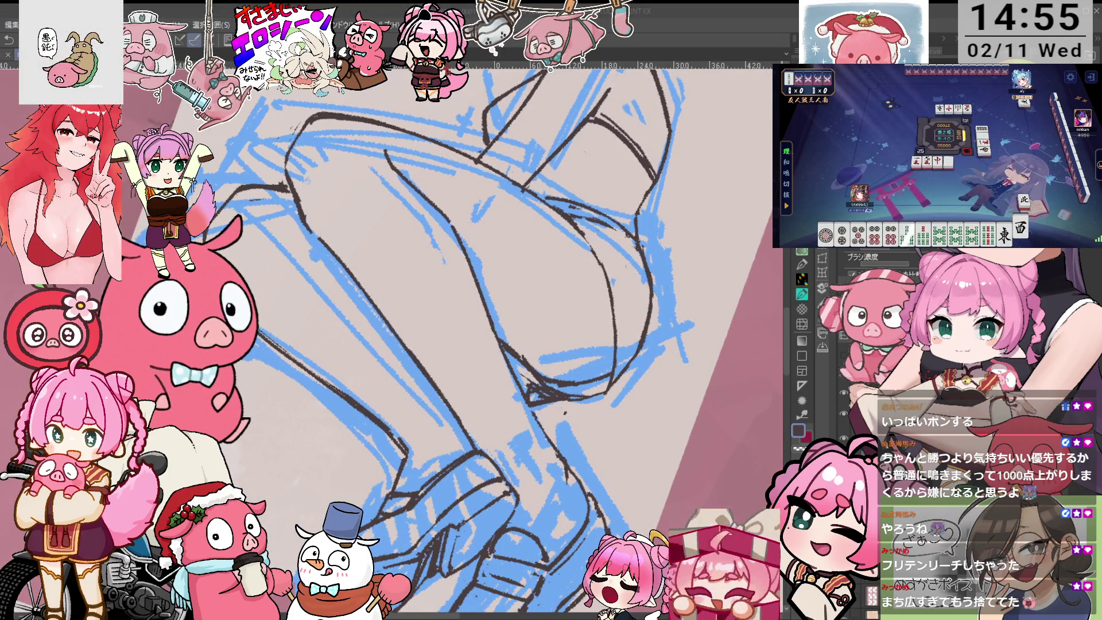
pyautogui.press('h')
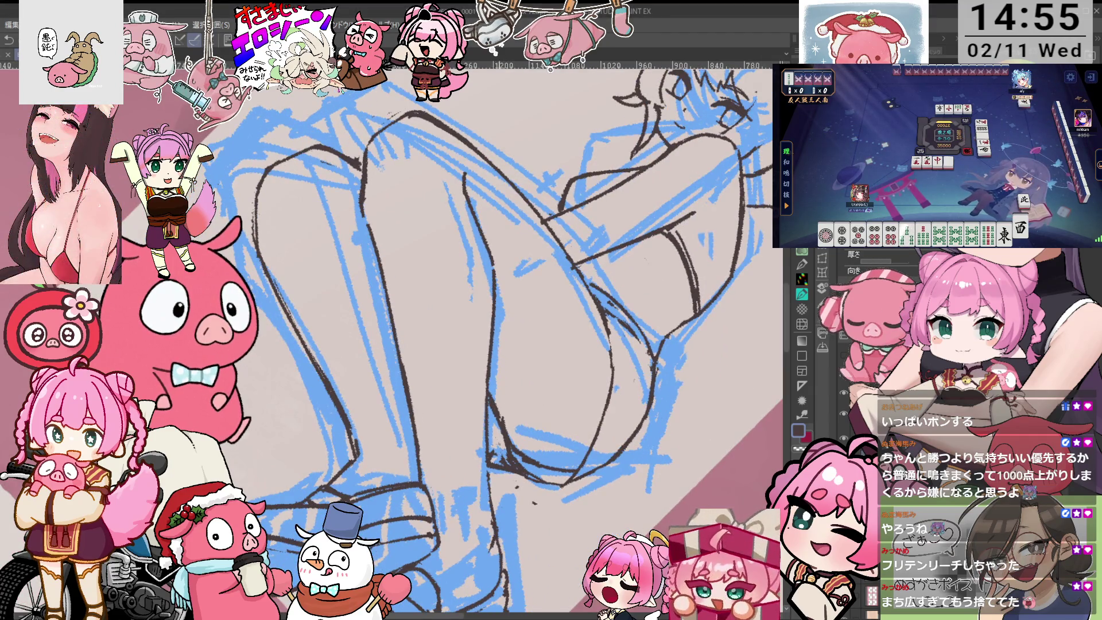
pyautogui.press('h')
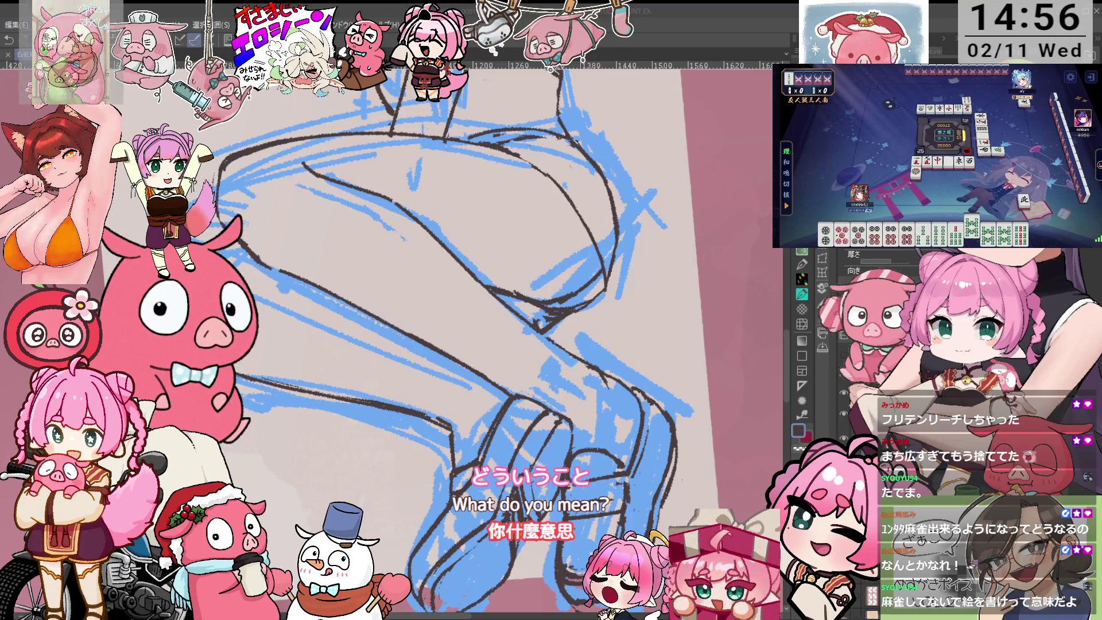
# - Frame the thighs and knees at a diagonal drawing angle and switch pen sub-tool for inking
pyautogui.moveTo(516, 344); pyautogui.dragTo(568, 310)
pyautogui.press('p')
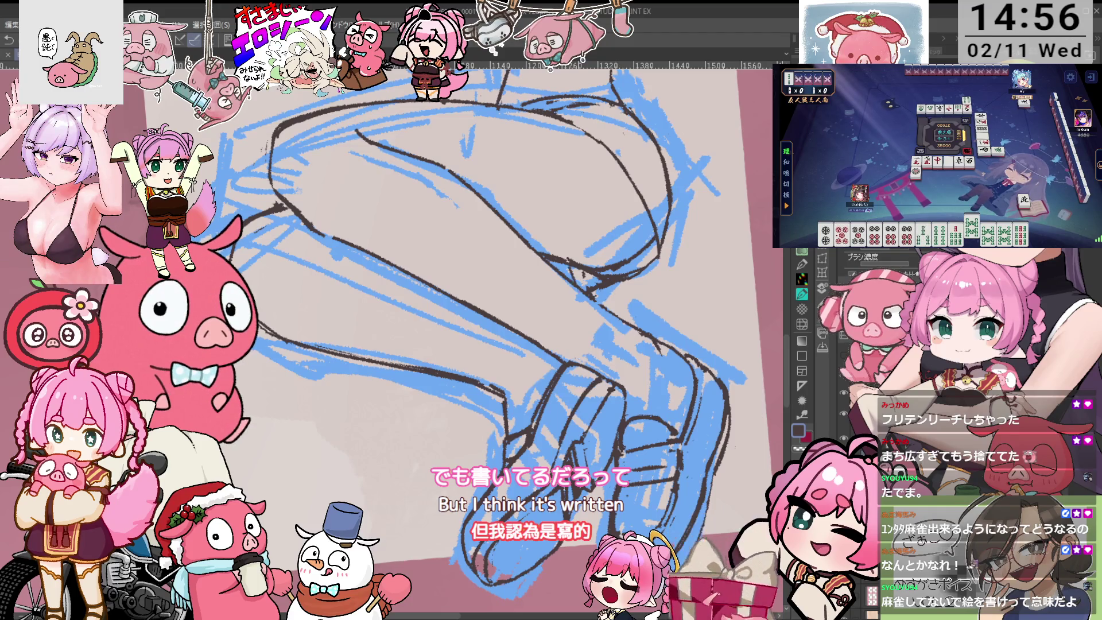
pyautogui.scroll(5, 602, 280)
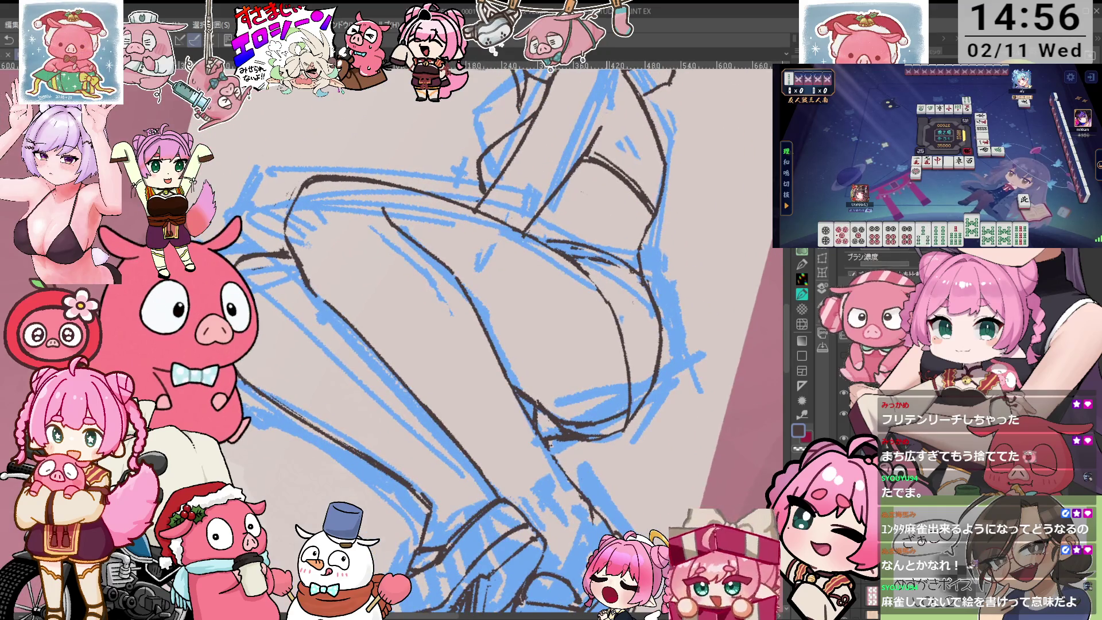
pyautogui.scroll(1, 601, 280)
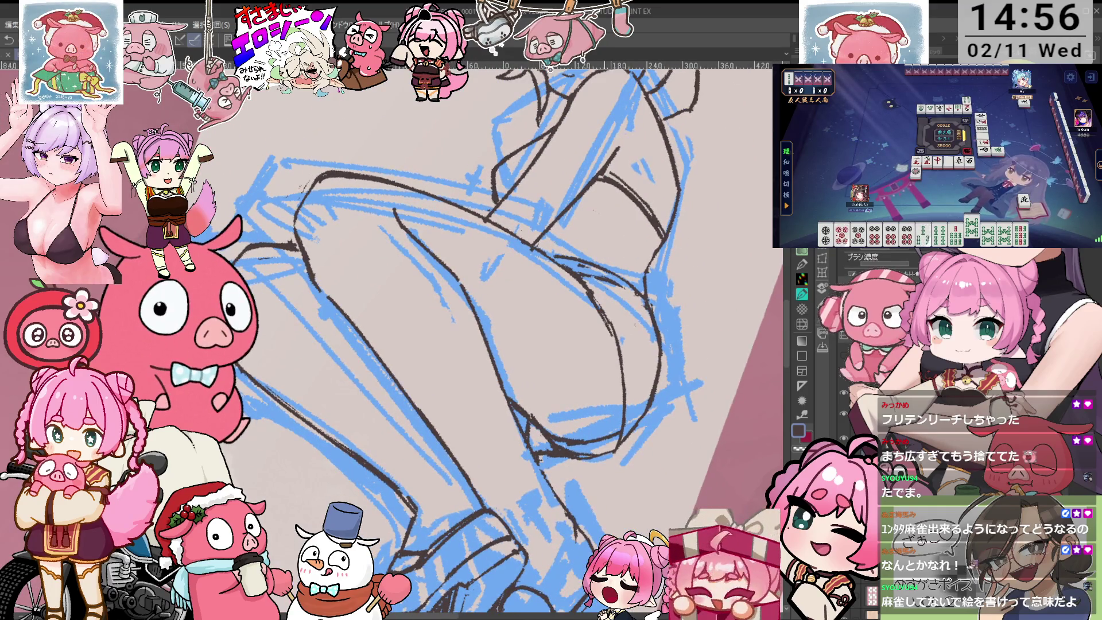
pyautogui.press('-')
pyautogui.press('-')
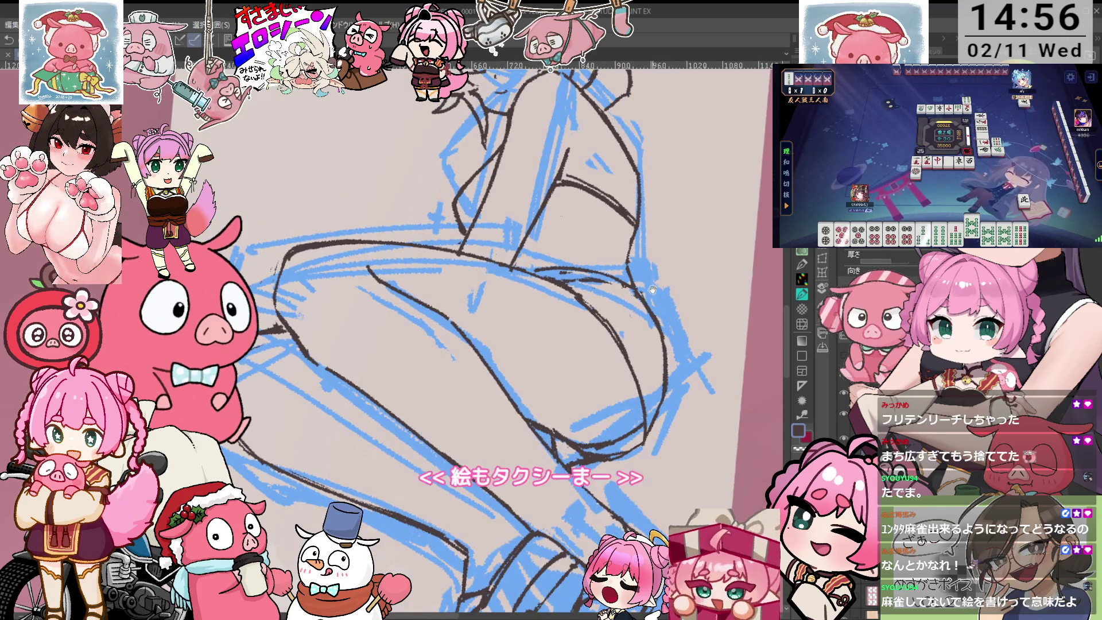
pyautogui.moveTo(654, 313); pyautogui.dragTo(674, 244)
pyautogui.press('-')
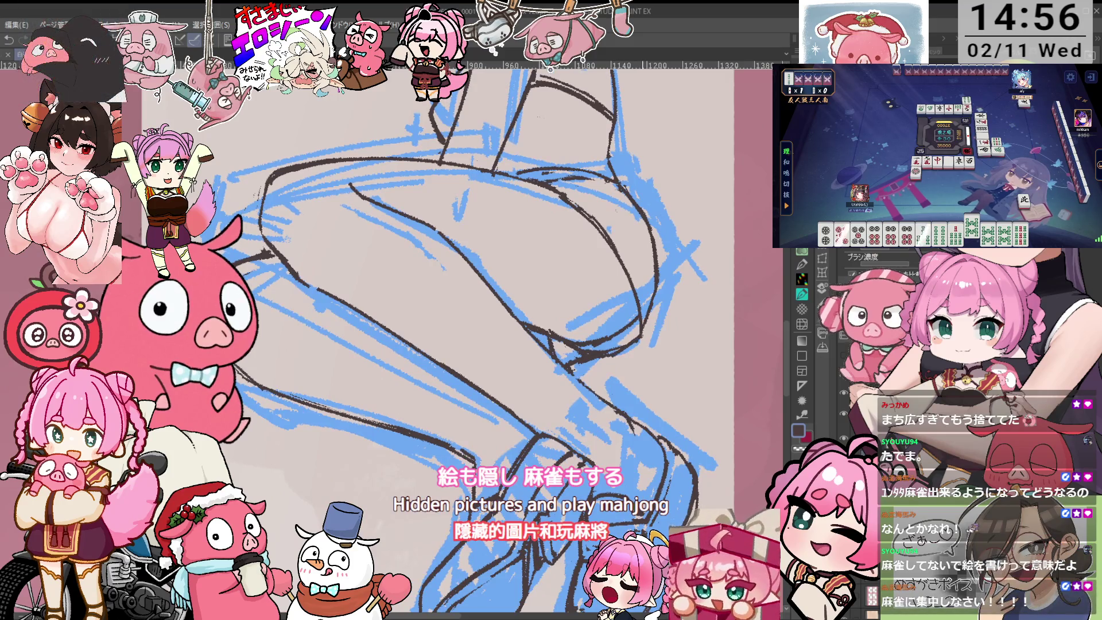
pyautogui.moveTo(671, 231); pyautogui.dragTo(675, 332)
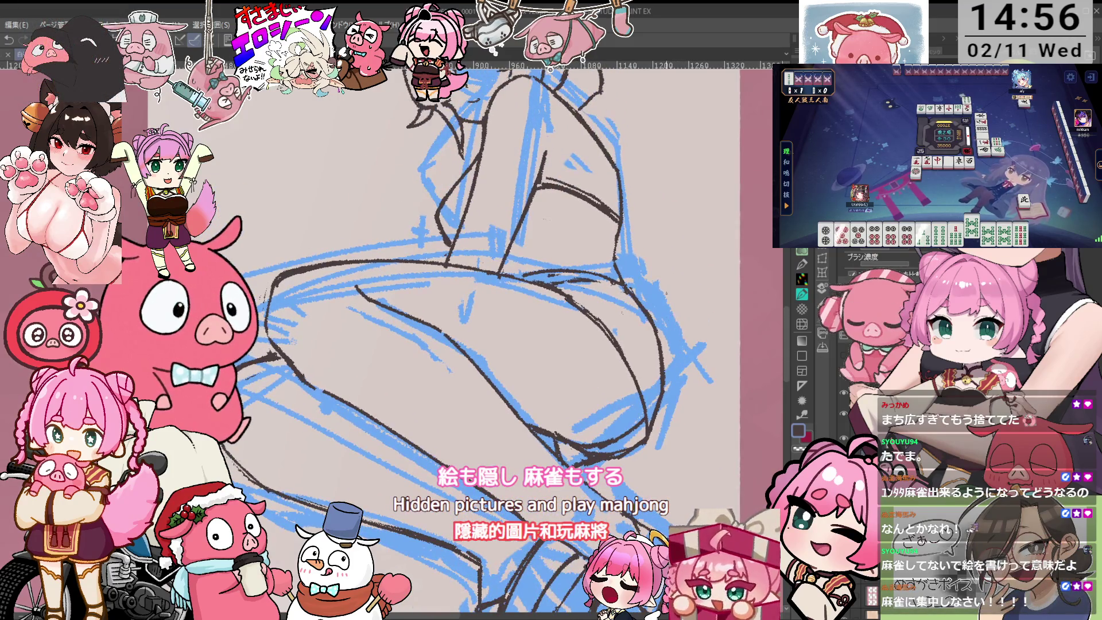
pyautogui.moveTo(658, 239); pyautogui.dragTo(431, 256)
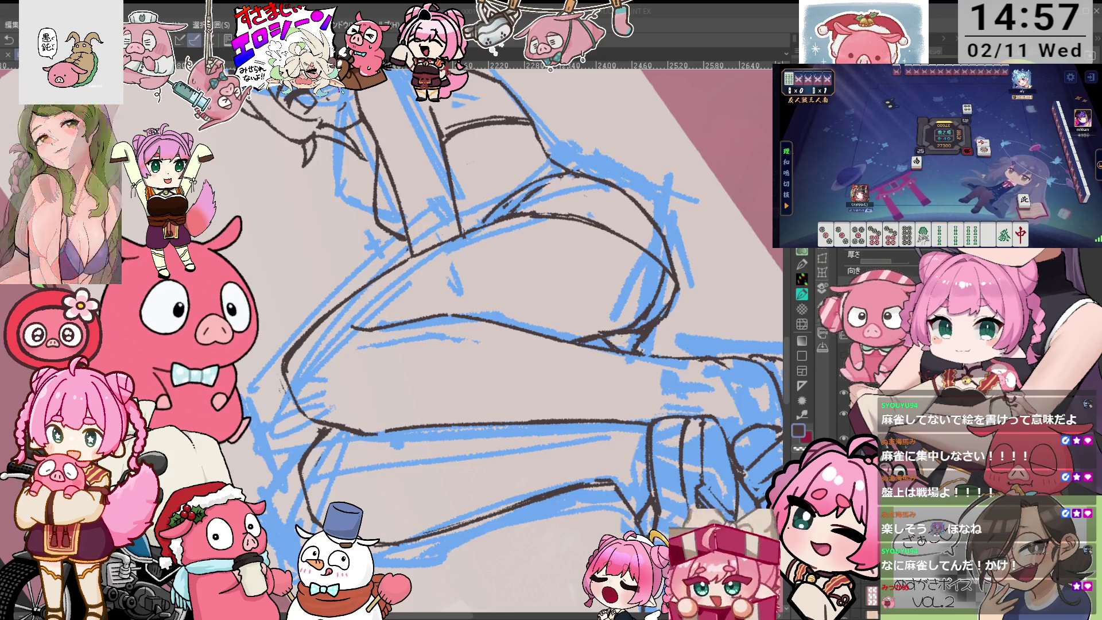
# - Scroll the view after tracing the thigh-to-shin contours in dark ink
pyautogui.scroll(-3, 391, 338)
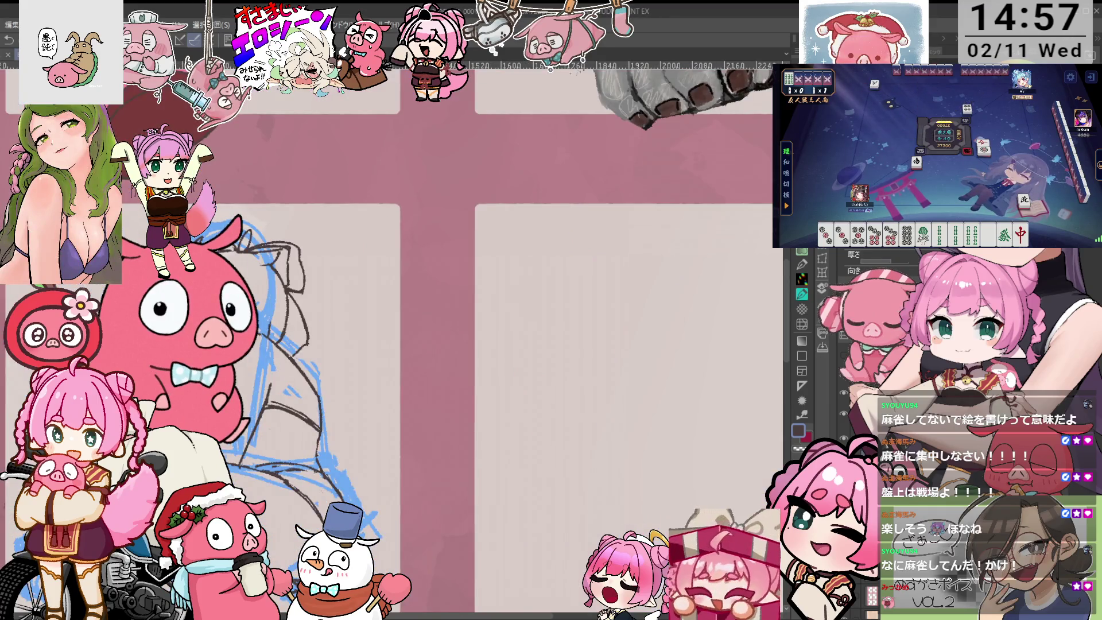
# - Rotate the view to draw along the figure and switch to another pen sub-tool
pyautogui.scroll(-2, 390, 338)
pyautogui.scroll(3, 436, 287)
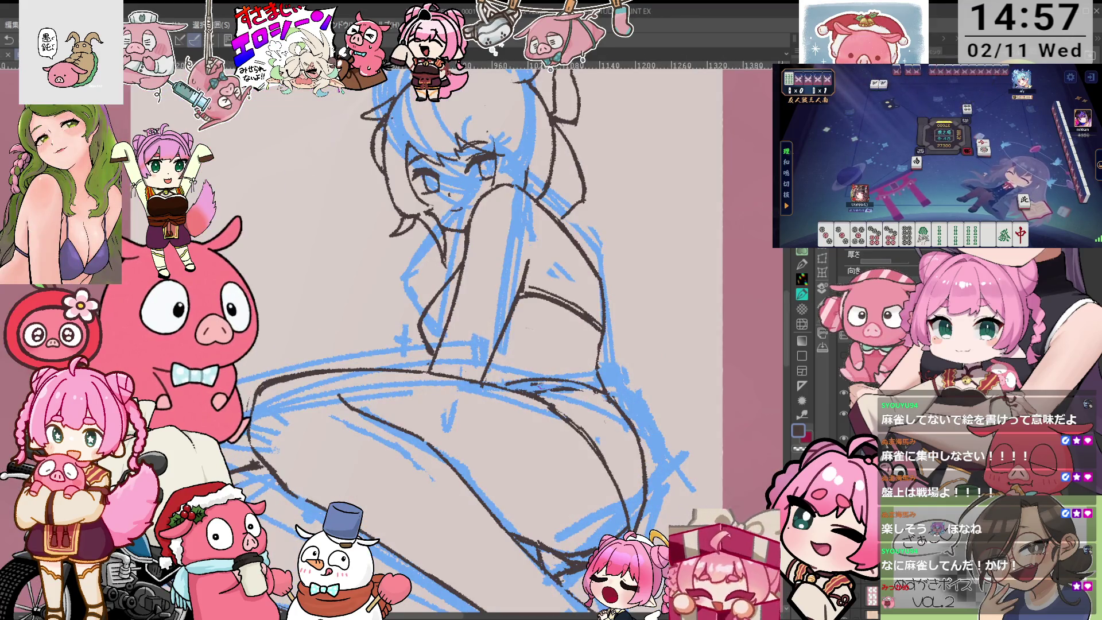
pyautogui.moveTo(482, 390)
pyautogui.mouseDown()
pyautogui.moveTo(574, 327)
pyautogui.moveTo(604, 266)
pyautogui.mouseUp()
pyautogui.press('p')
# - Zoom out and back in, framing the head and torso to check the whole seated figure
pyautogui.scroll(-1, 516, 247)
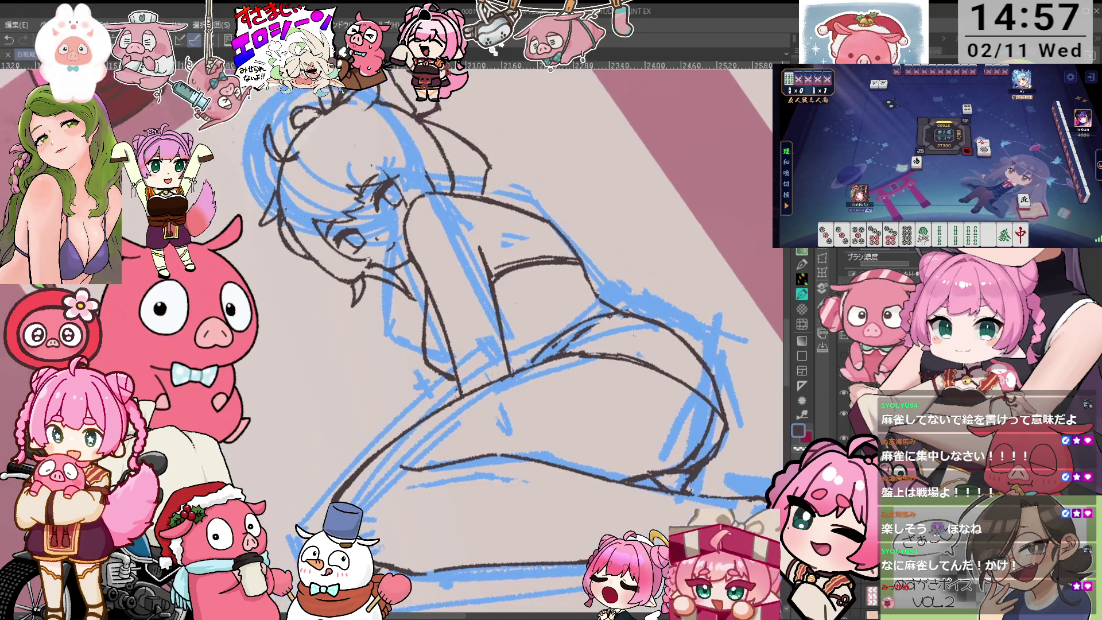
pyautogui.scroll(-1, 516, 247)
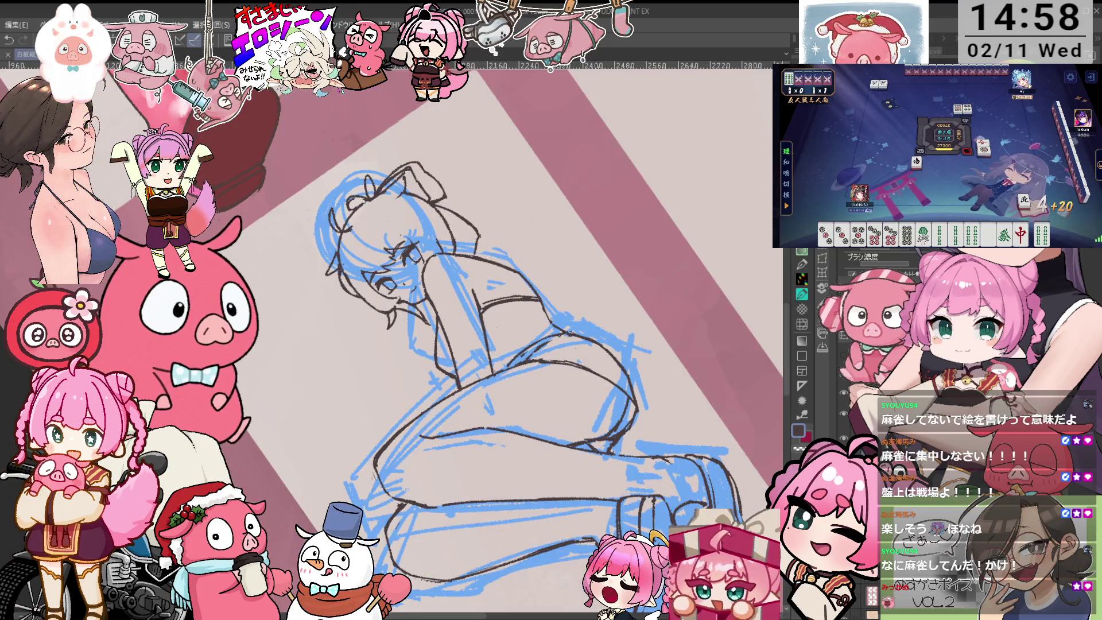
pyautogui.scroll(1, 517, 247)
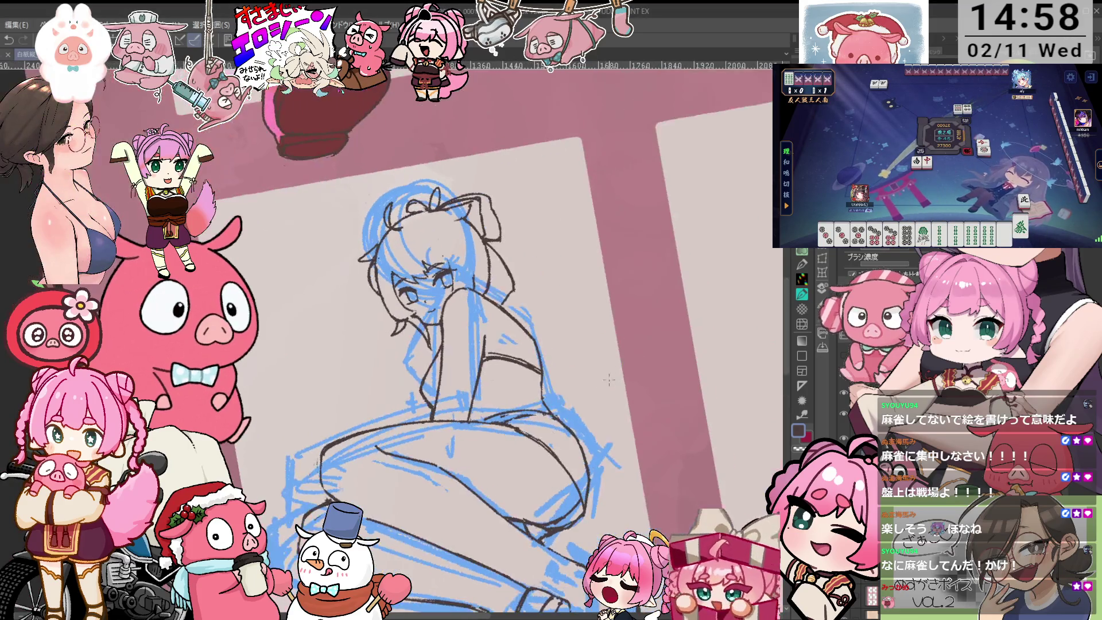
pyautogui.scroll(1, 516, 246)
pyautogui.moveTo(516, 287)
pyautogui.mouseDown()
pyautogui.moveTo(619, 229)
pyautogui.moveTo(640, 238)
pyautogui.mouseUp()
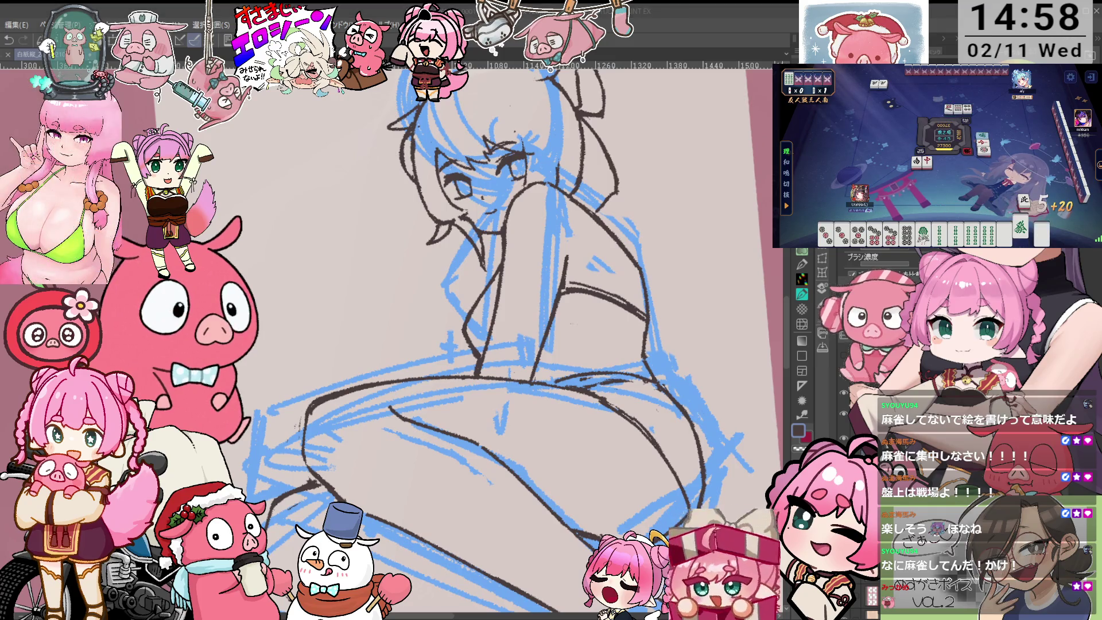
pyautogui.scroll(-3, 873, 270)
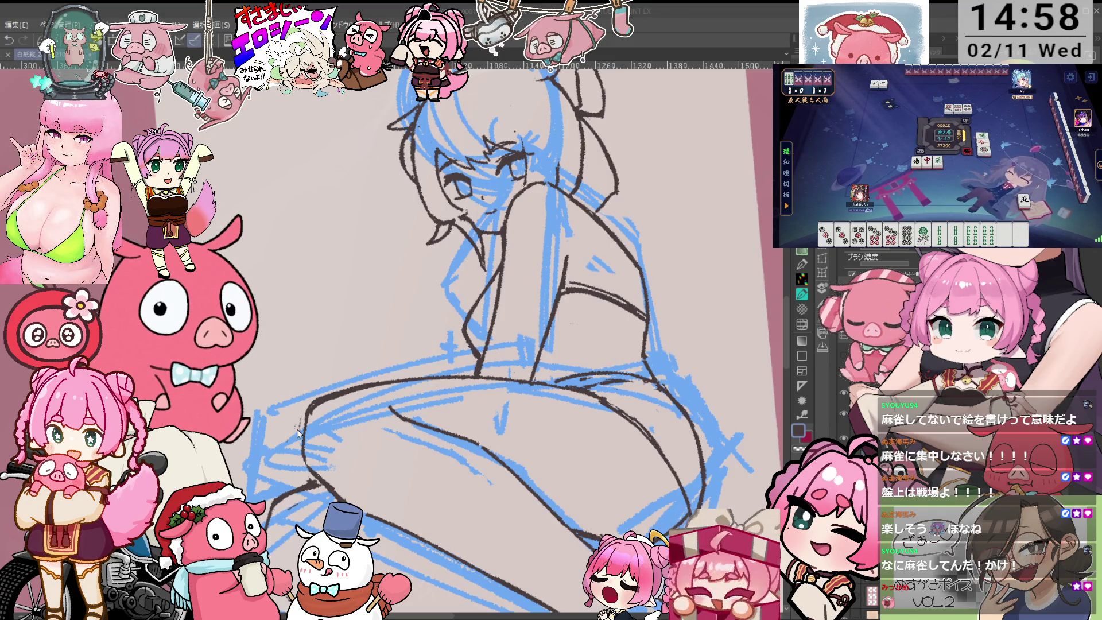
pyautogui.scroll(-2, 386, 377)
pyautogui.scroll(3, 386, 377)
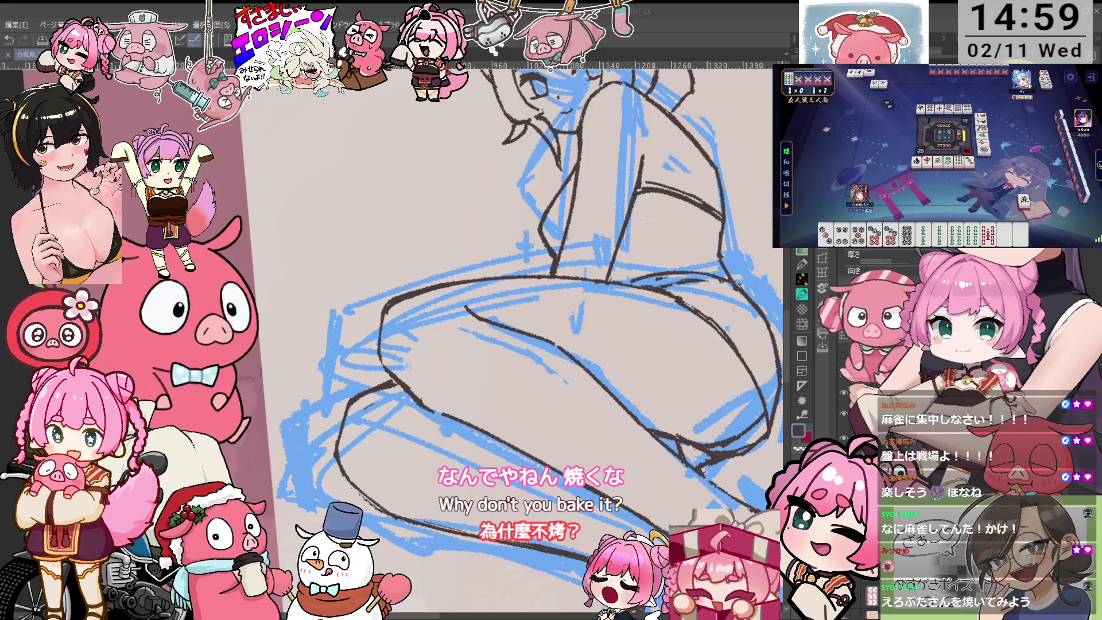
# - Zoom out to the whole figure and bring the shoes into view across both pages
pyautogui.hotkey('ctrl', '-')
pyautogui.hotkey('ctrl', '-')
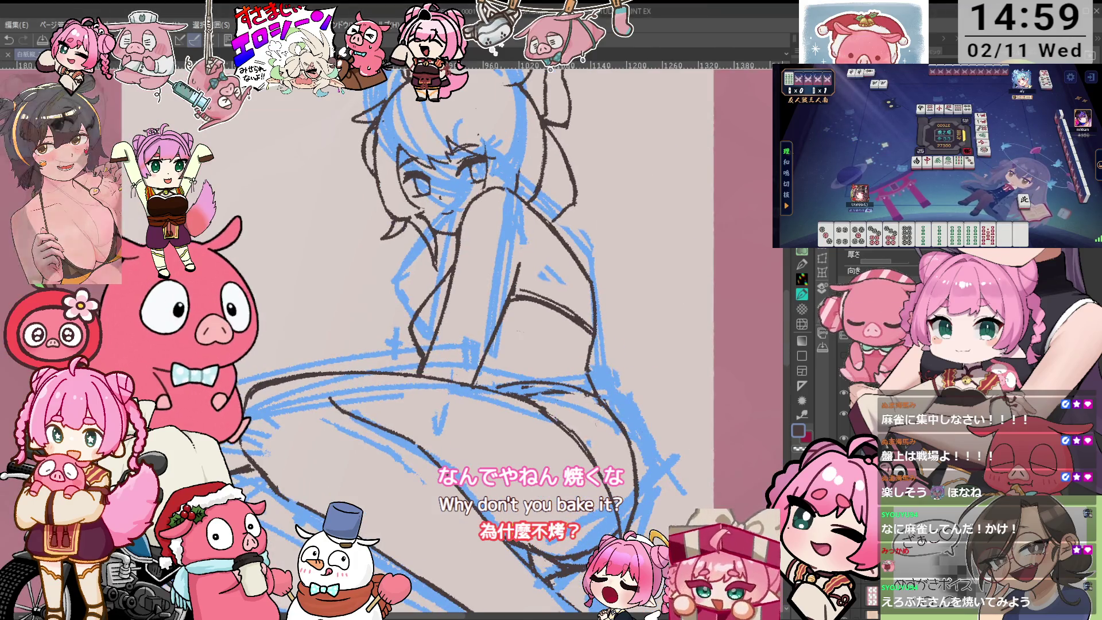
pyautogui.moveTo(459, 345); pyautogui.dragTo(527, 193)
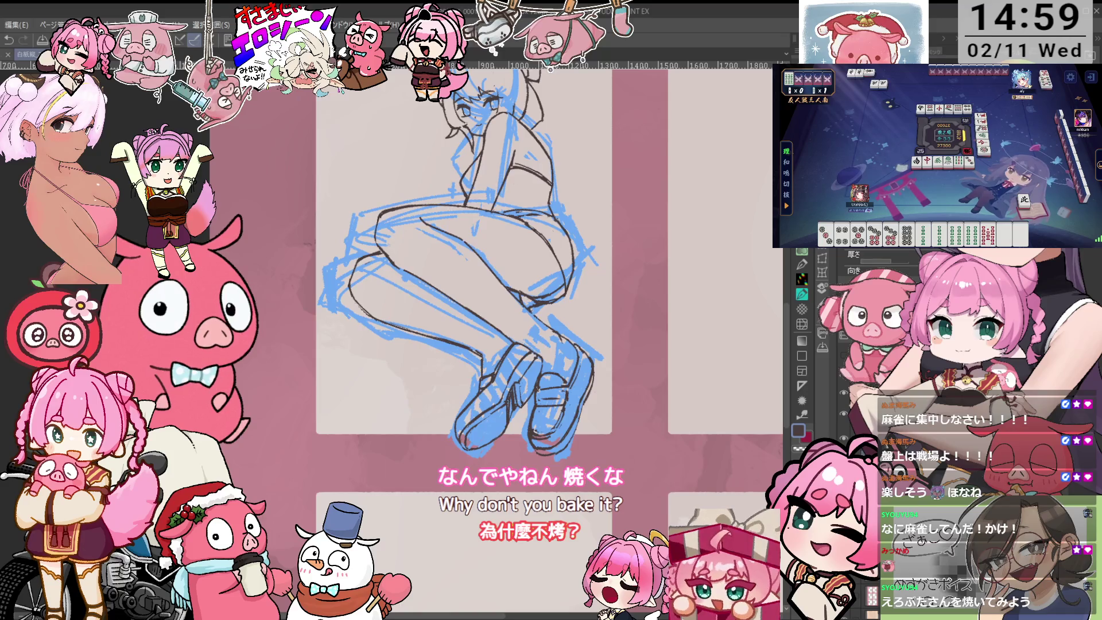
pyautogui.hotkey('ctrl', '+')
pyautogui.hotkey('ctrl', '+')
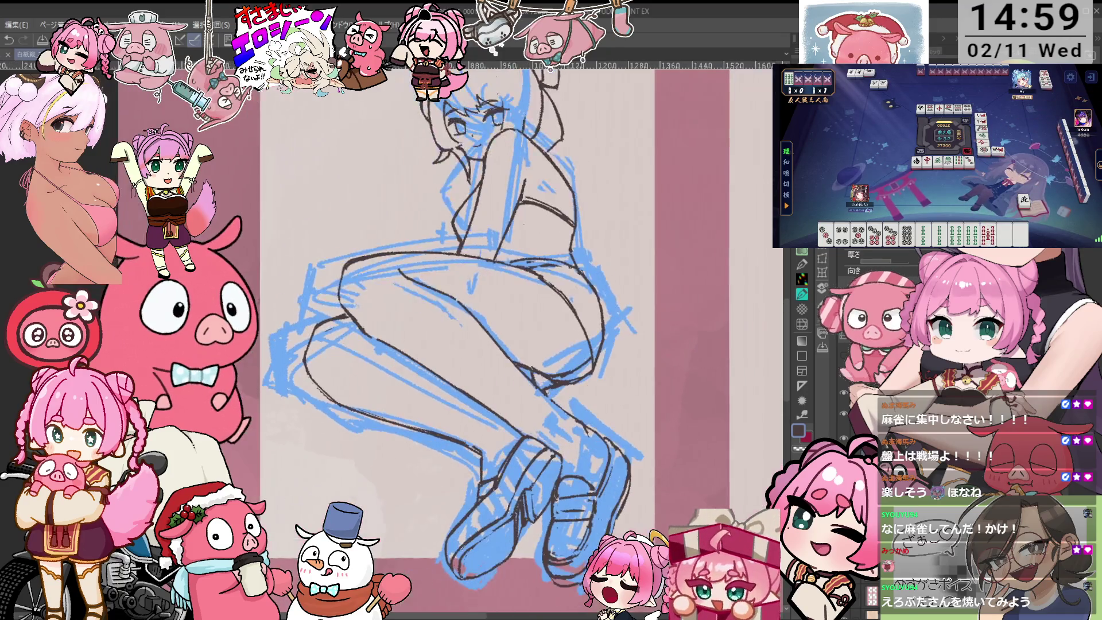
pyautogui.hotkey('ctrl', '-')
pyautogui.hotkey('ctrl', '-')
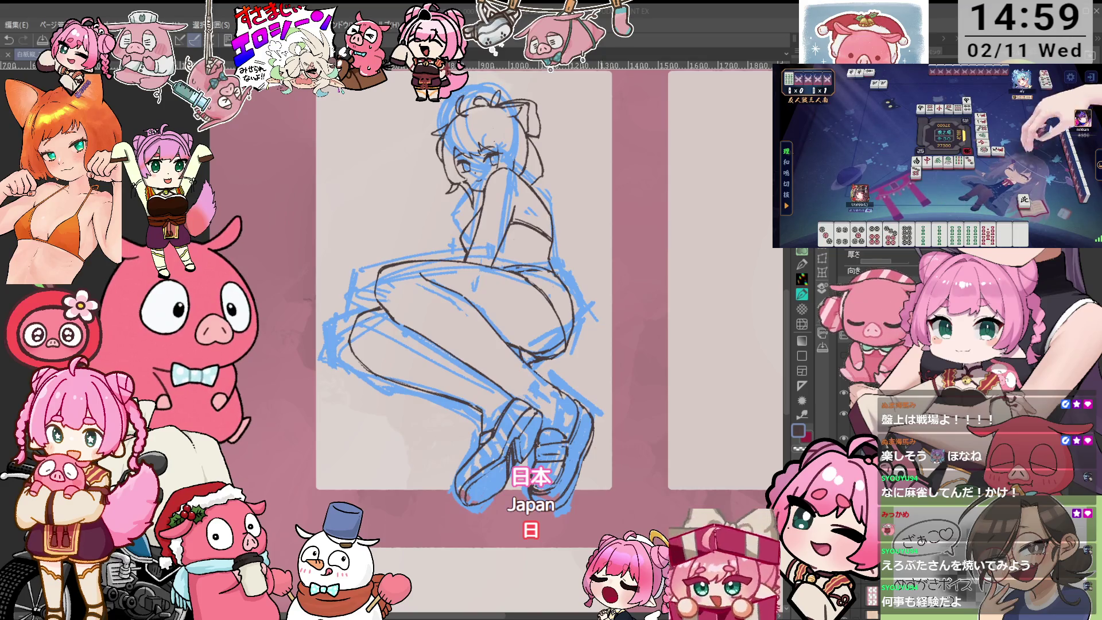
# - Mark both feet and the left and right shoes with the Selection Pen
pyautogui.press('p')
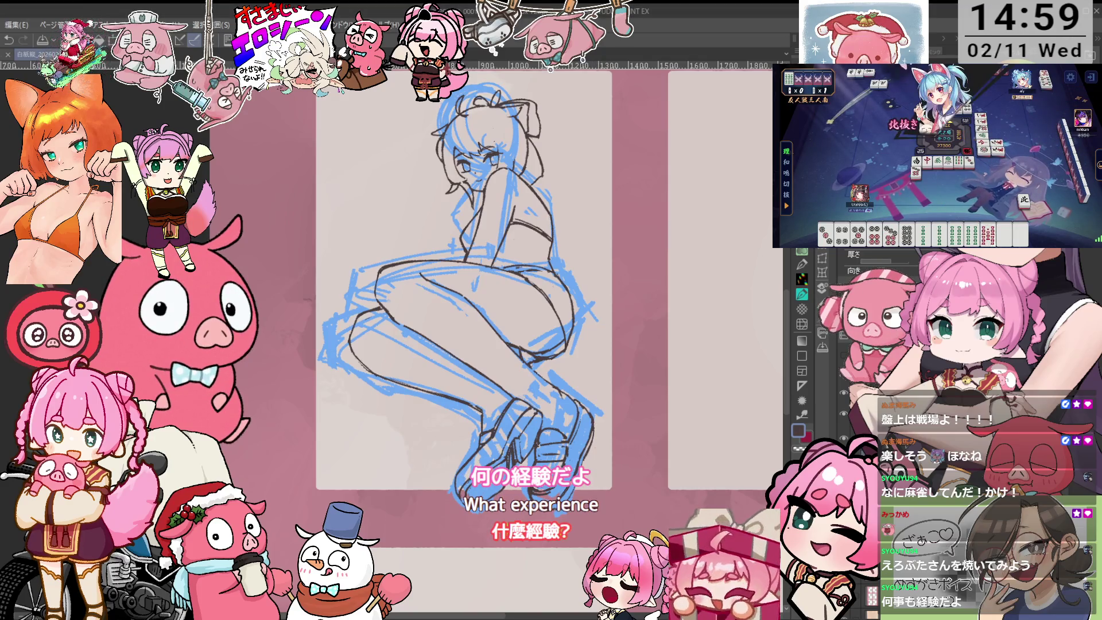
pyautogui.moveTo(545, 430); pyautogui.dragTo(540, 494)
pyautogui.moveTo(585, 390); pyautogui.dragTo(548, 488)
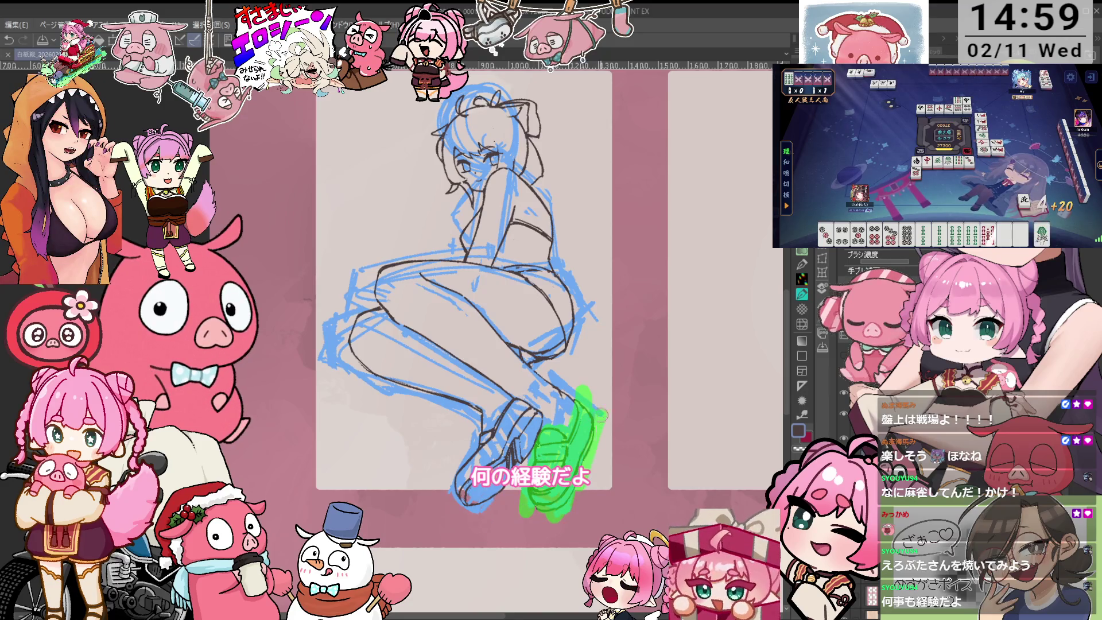
pyautogui.moveTo(598, 423); pyautogui.dragTo(597, 419)
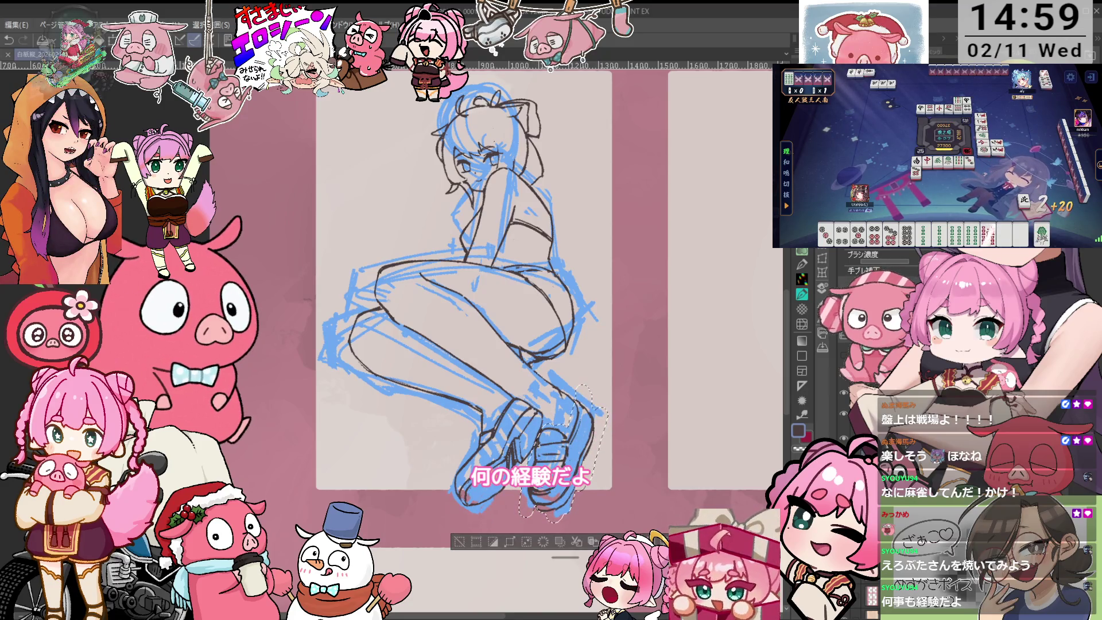
pyautogui.moveTo(513, 400)
pyautogui.mouseDown()
pyautogui.moveTo(533, 409)
pyautogui.moveTo(525, 454)
pyautogui.moveTo(462, 505)
pyautogui.mouseUp()
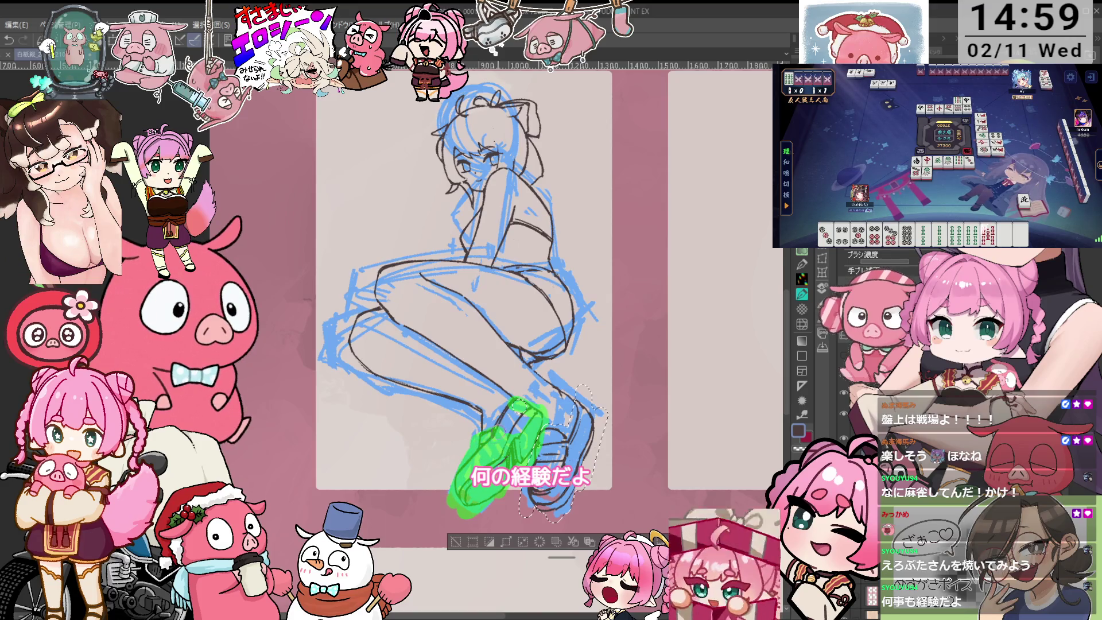
pyautogui.moveTo(514, 426); pyautogui.dragTo(506, 497)
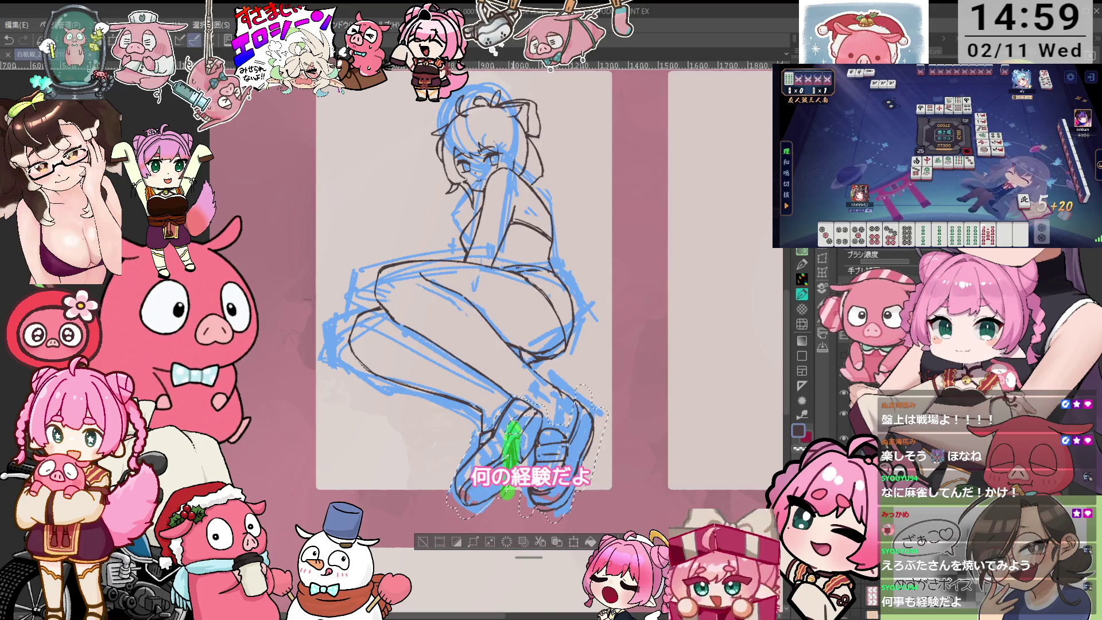
pyautogui.moveTo(517, 437); pyautogui.dragTo(533, 470)
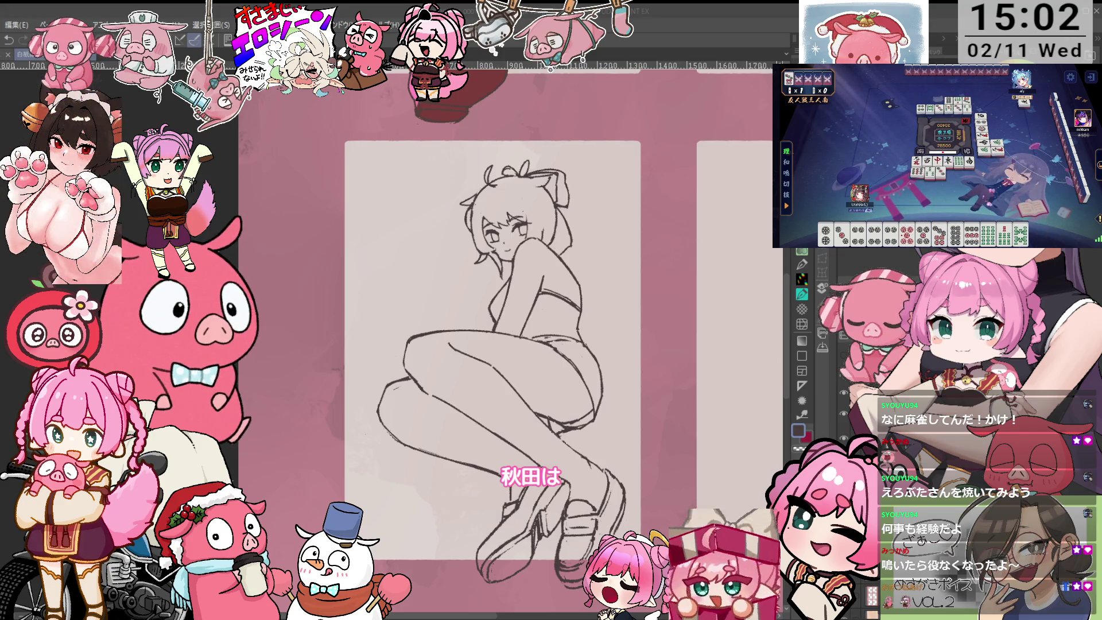
# - Shift the page up-right, tilt it about 20° counter-clockwise, and zoom in
pyautogui.moveTo(492, 344); pyautogui.dragTo(534, 276)
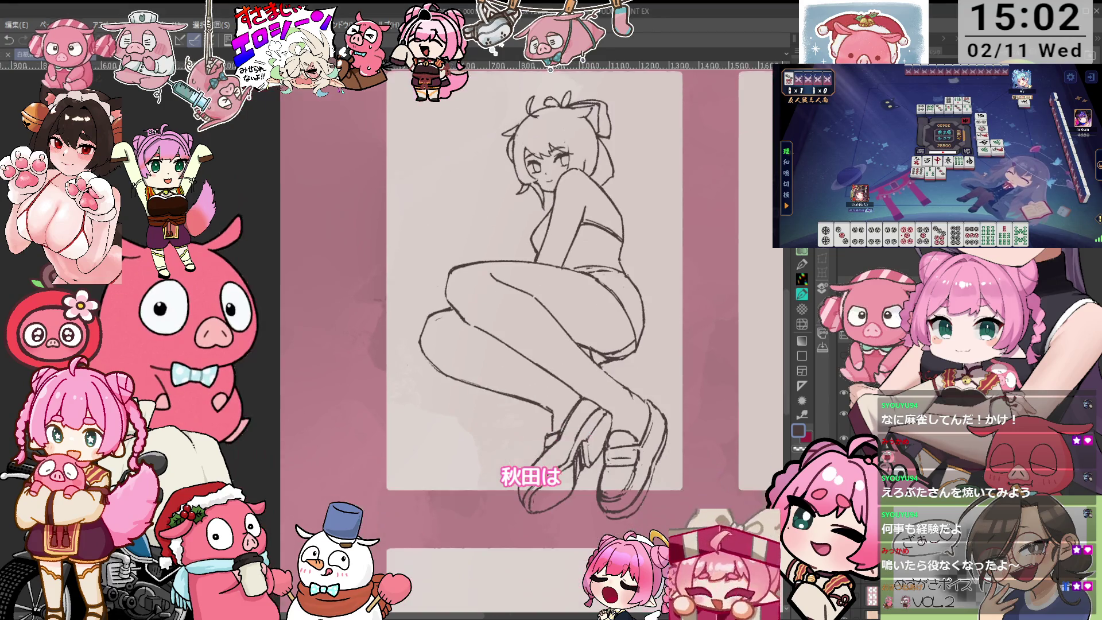
pyautogui.moveTo(459, 345); pyautogui.dragTo(435, 378)
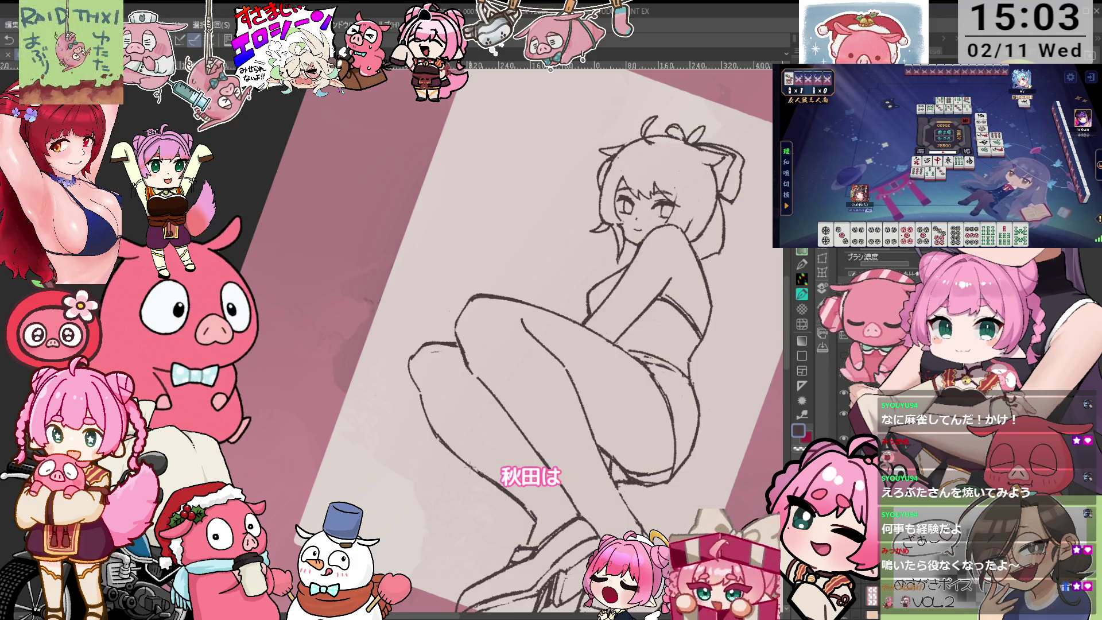
pyautogui.moveTo(476, 344); pyautogui.dragTo(455, 368)
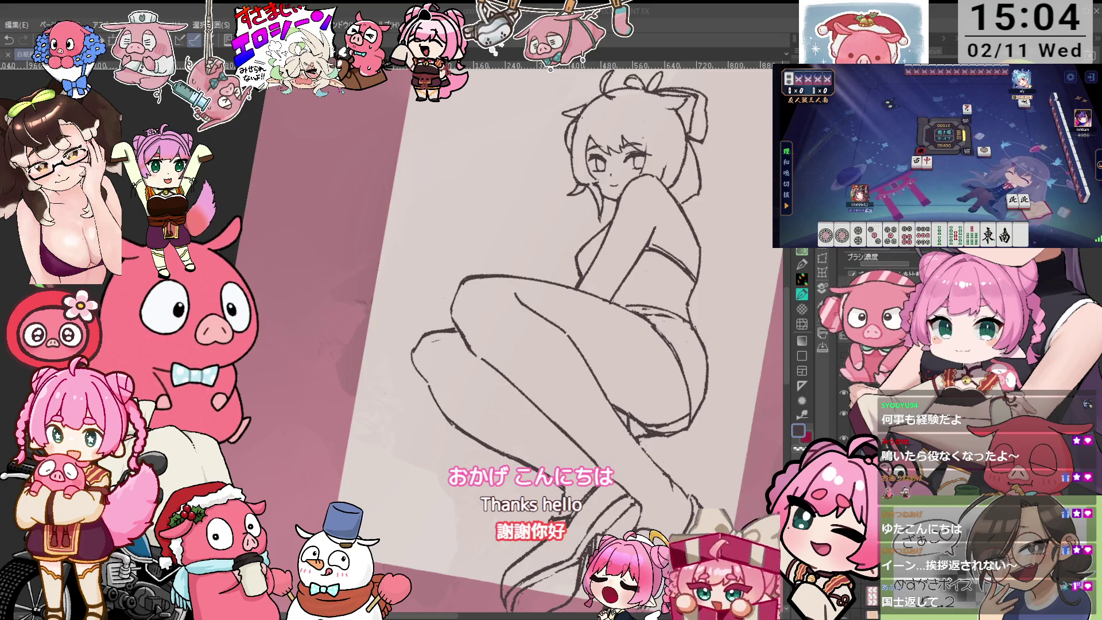
pyautogui.scroll(5, 516, 344)
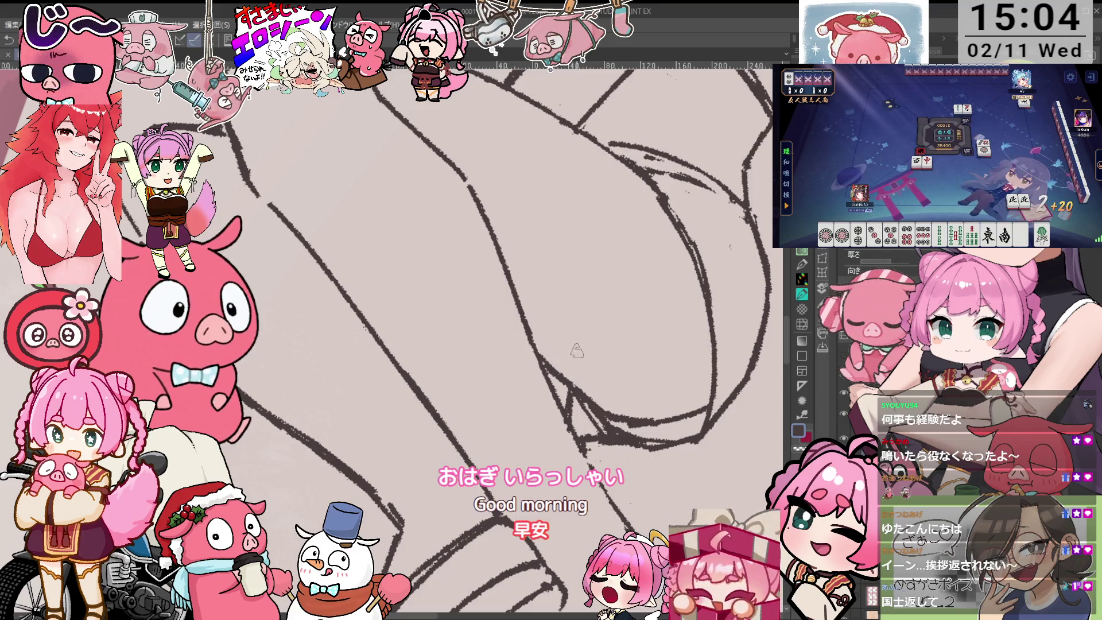
# - Zoom around the legs, then reset the rotation and fit the page with Ctrl+0
pyautogui.scroll(-5, 577, 351)
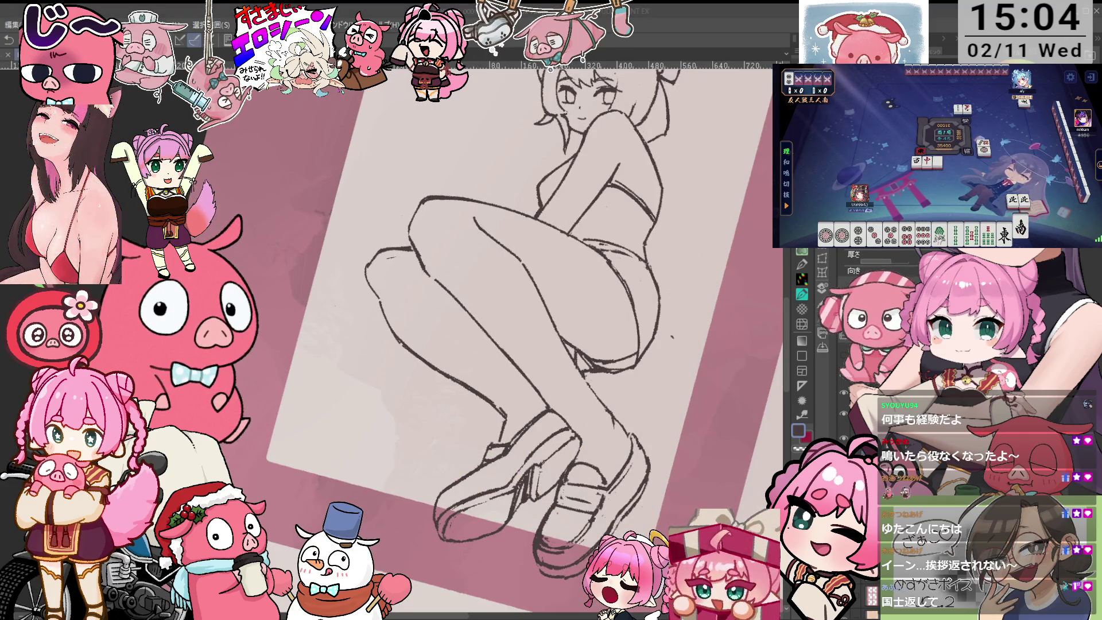
pyautogui.scroll(2, 642, 336)
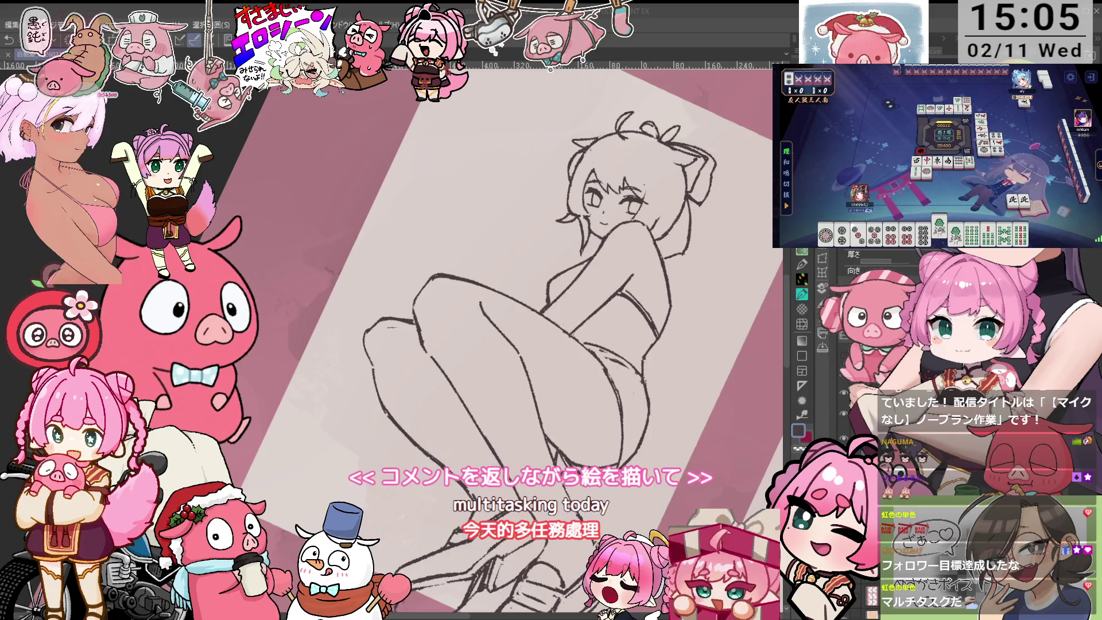
pyautogui.hotkey('ctrl', '0')
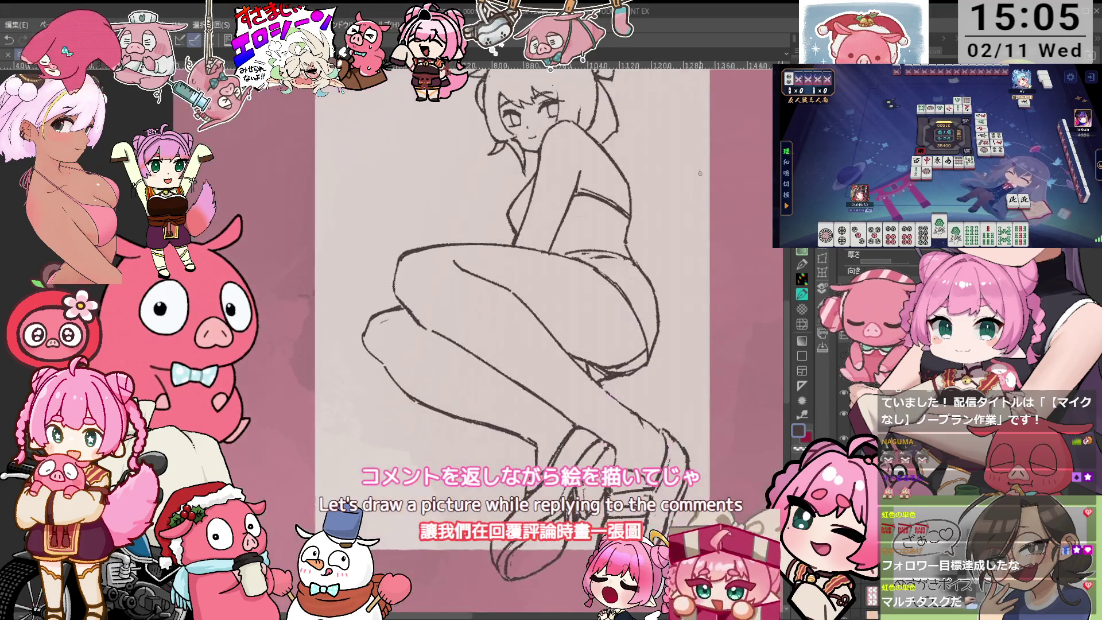
# - Zoom the sketch in and out, then switch to the pink-boots coloured reference tab
pyautogui.hotkey('ctrl', '+')
pyautogui.hotkey('ctrl', '-')
pyautogui.hotkey('ctrl', '-')
pyautogui.hotkey('ctrl', '-')
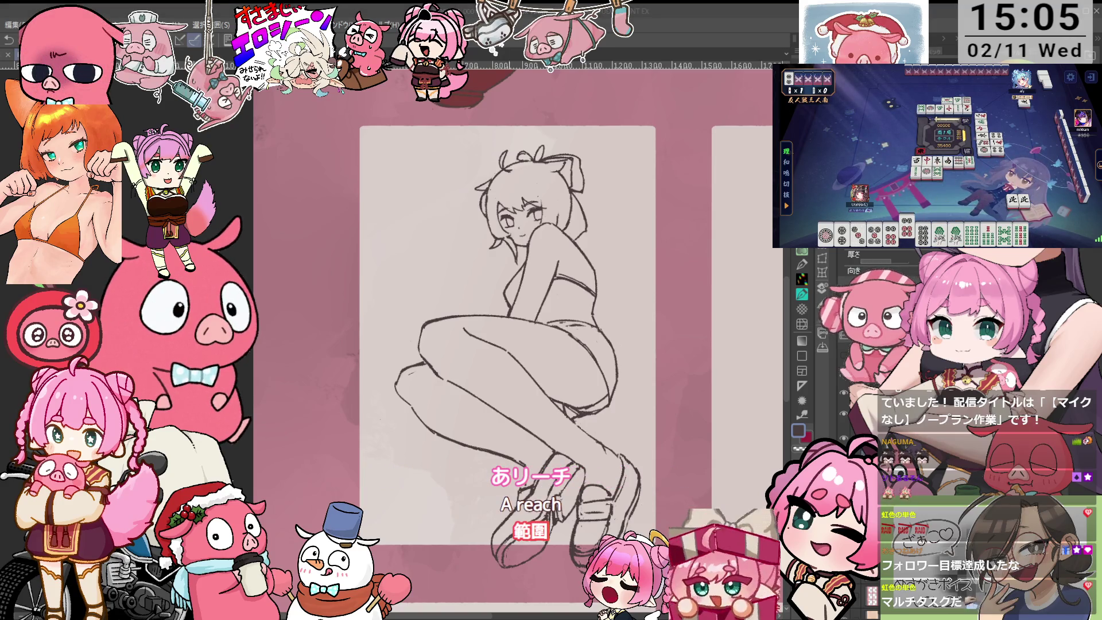
pyautogui.scroll(2, 609, 361)
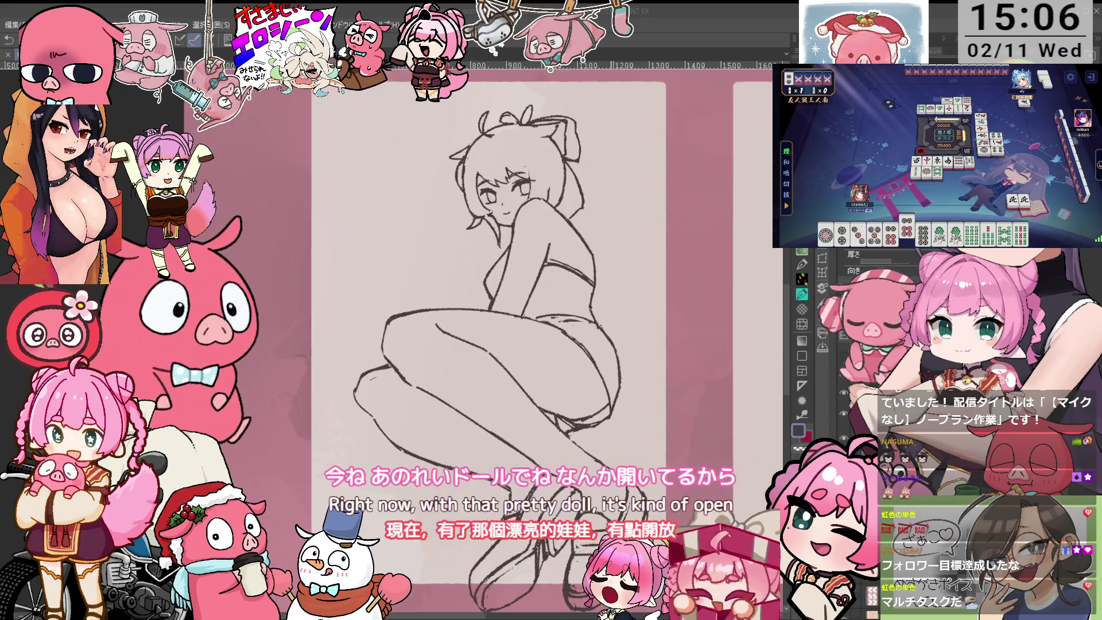
pyautogui.scroll(1, 623, 299)
pyautogui.scroll(-1, 503, 265)
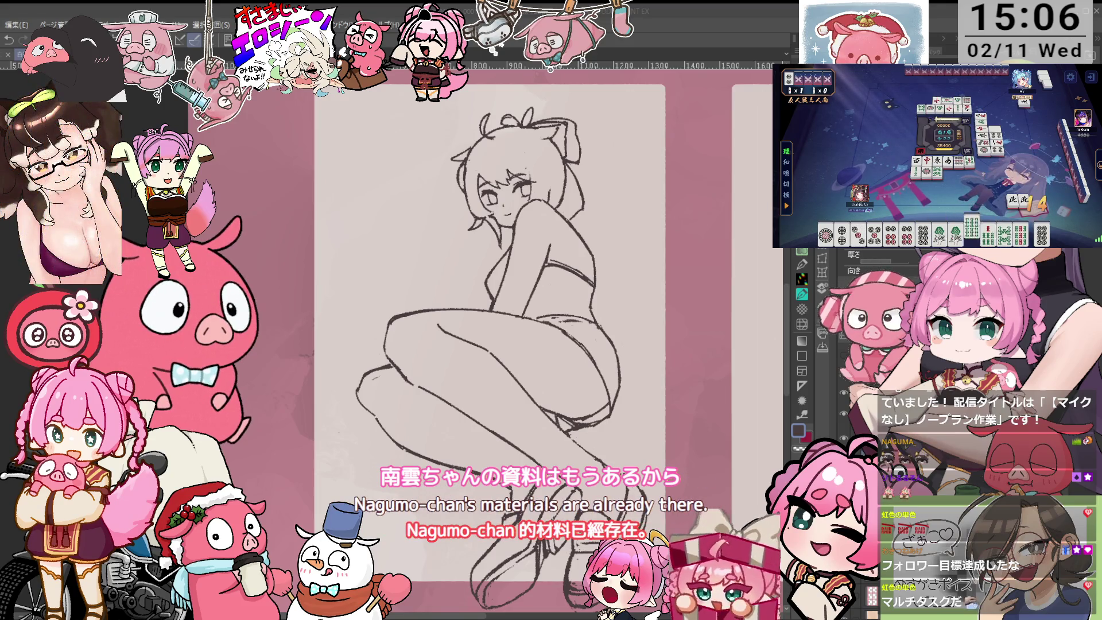
pyautogui.scroll(-2, 595, 272)
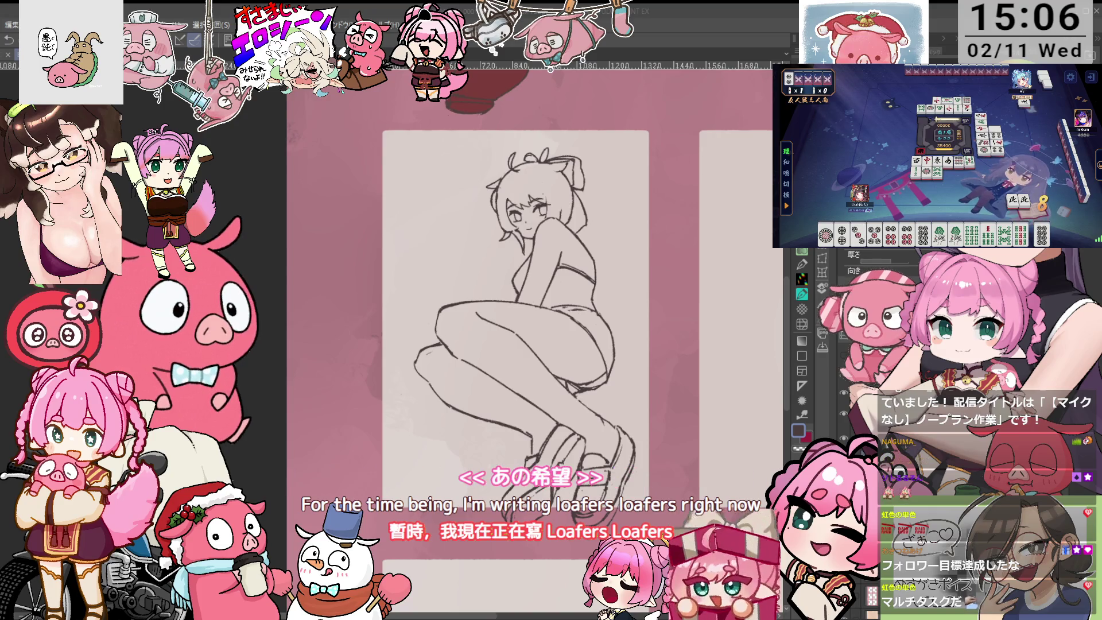
pyautogui.hotkey('ctrl', 'Tab')
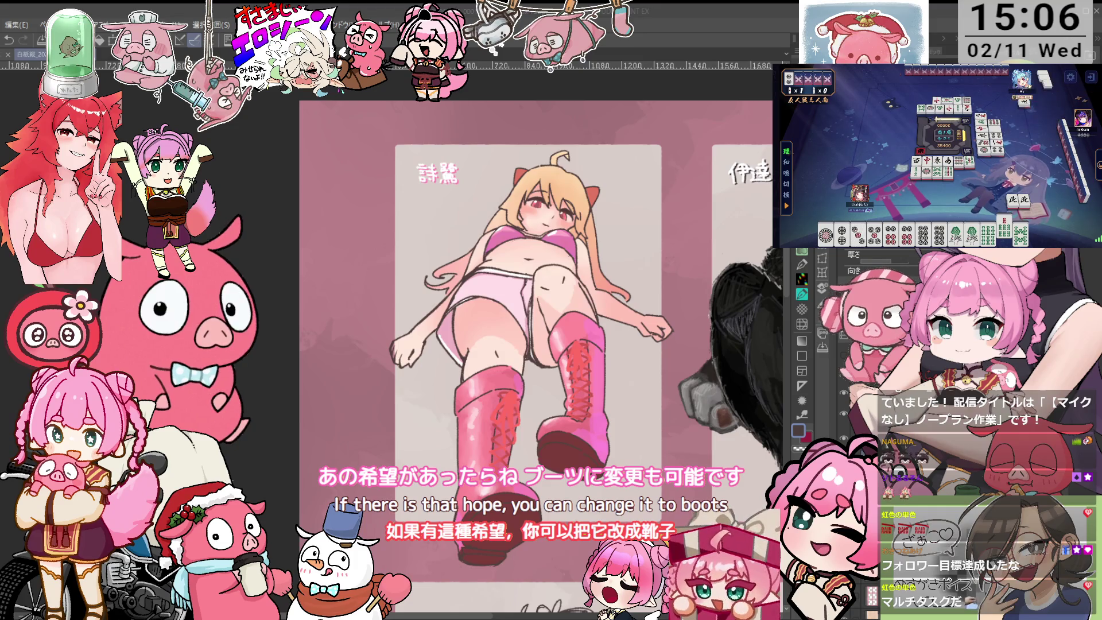
# - Return to the seated-girl sketch, reposition the page, and start Free Transform with Ctrl+T
pyautogui.scroll(-10, 528, 338)
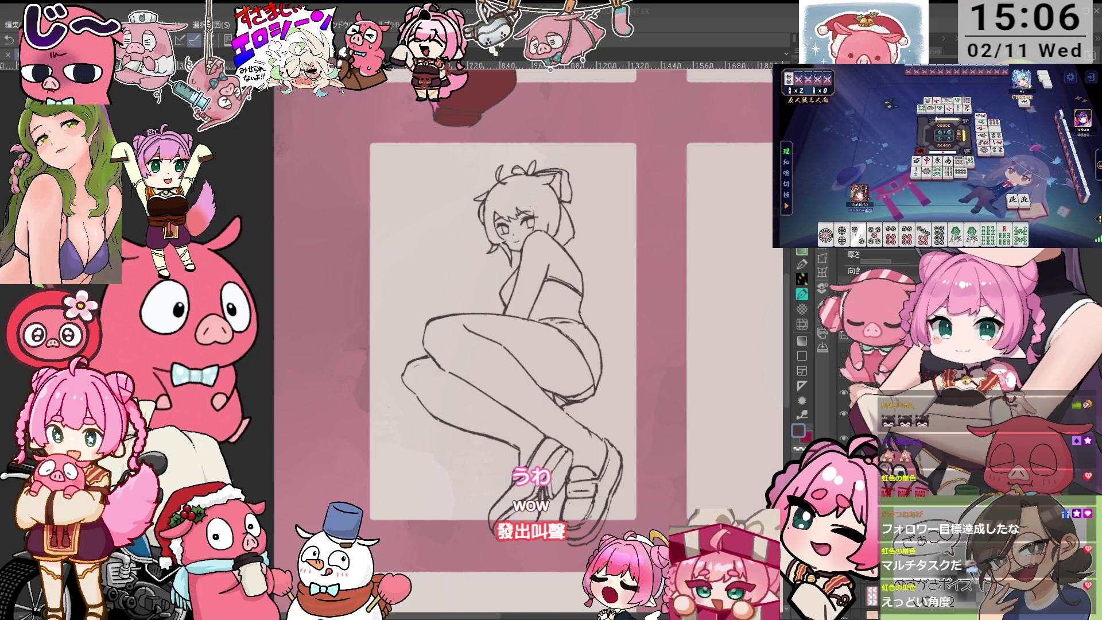
pyautogui.moveTo(505, 344)
pyautogui.mouseDown()
pyautogui.moveTo(505, 203)
pyautogui.moveTo(479, 357)
pyautogui.mouseUp()
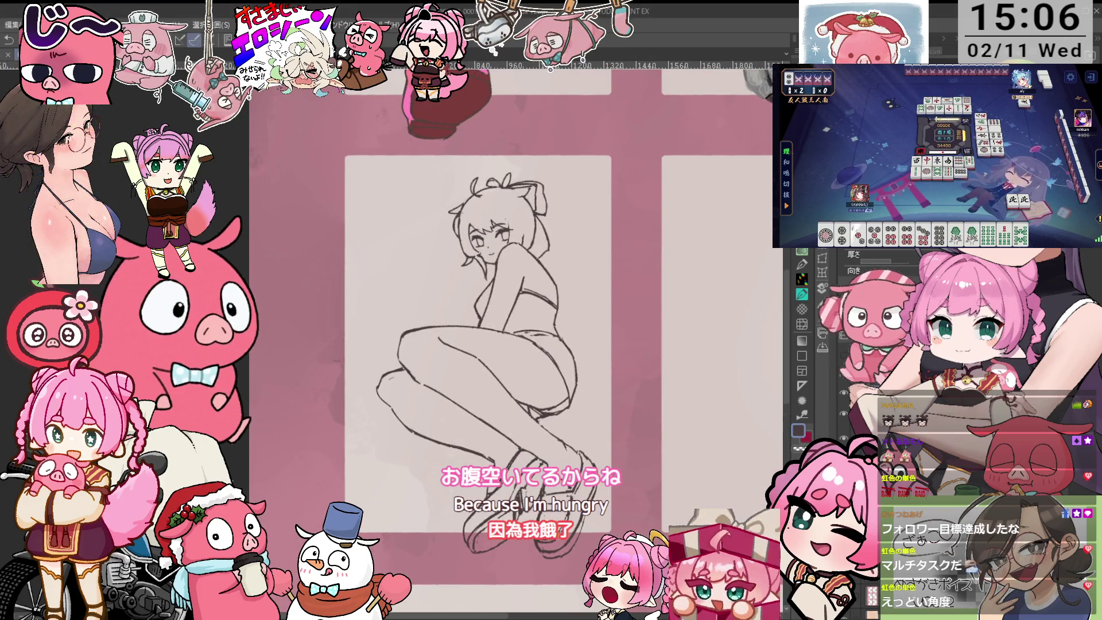
pyautogui.hotkey('ctrl', 't')
# - Rotate the drawing clockwise and enlarge it, confirm the transform, then zoom the view
pyautogui.moveTo(621, 143)
pyautogui.mouseDown()
pyautogui.moveTo(698, 219)
pyautogui.moveTo(689, 192)
pyautogui.moveTo(678, 189)
pyautogui.moveTo(667, 226)
pyautogui.mouseUp()
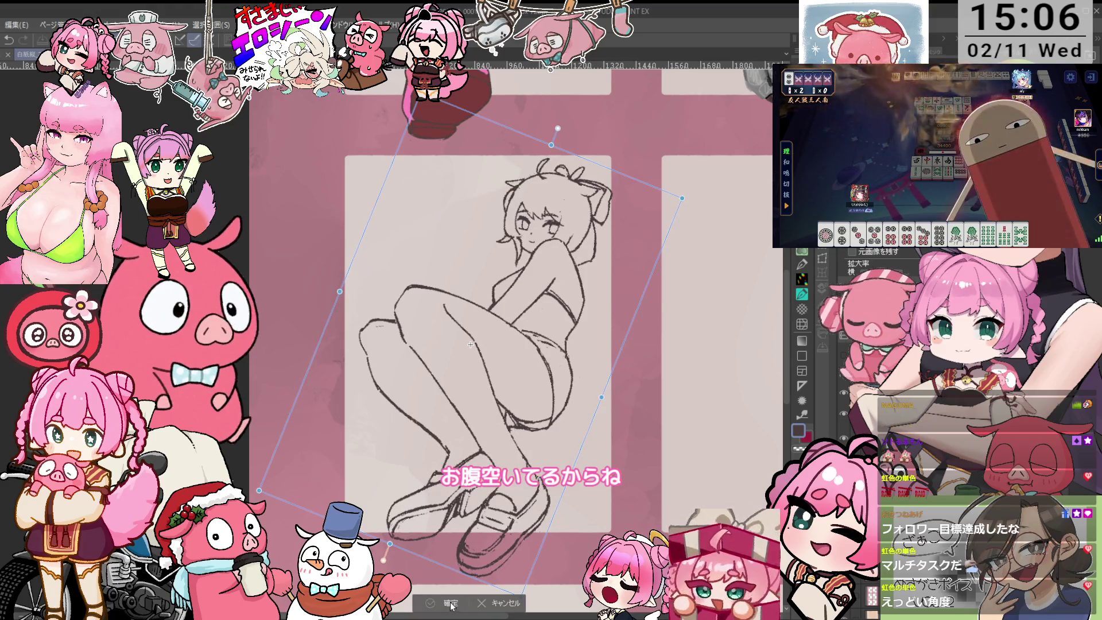
pyautogui.click(450, 603)
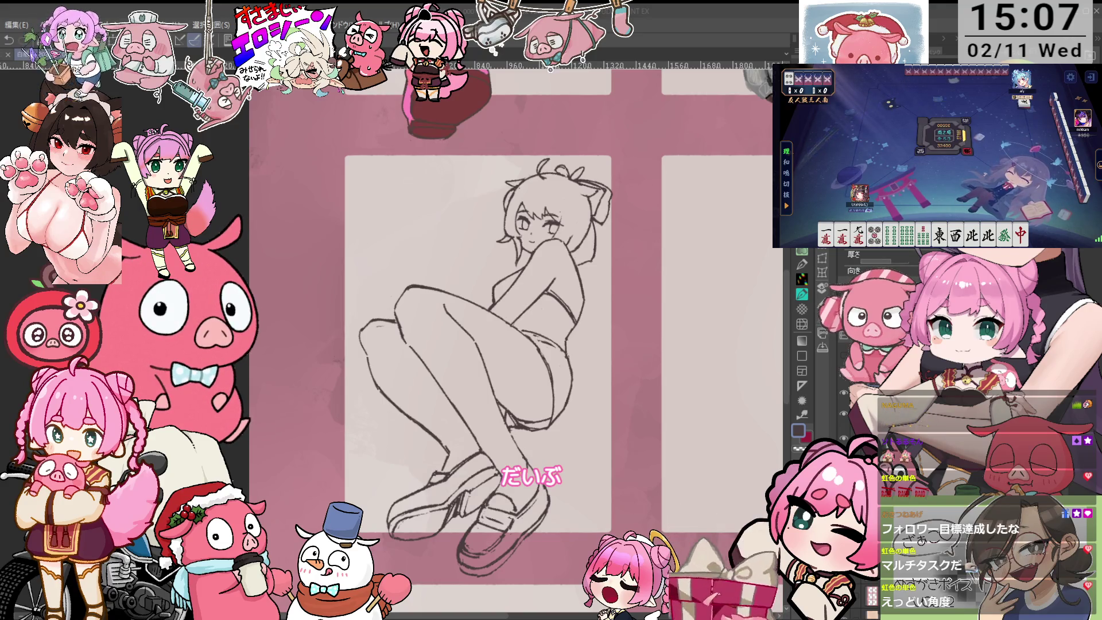
pyautogui.scroll(2, 568, 347)
pyautogui.scroll(2, 568, 348)
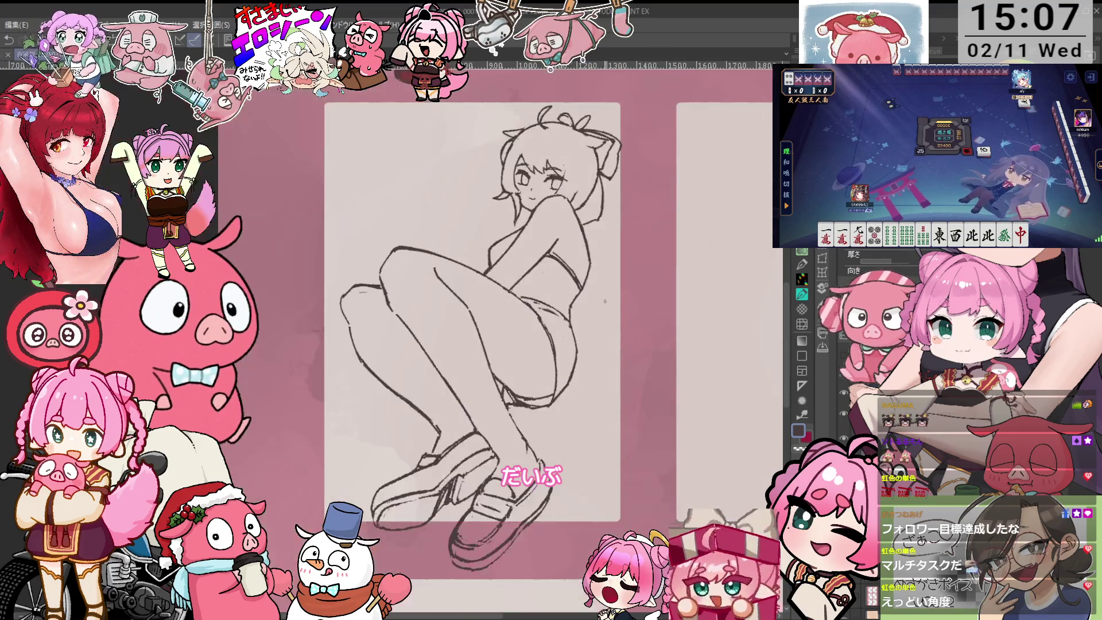
pyautogui.scroll(-3, 571, 343)
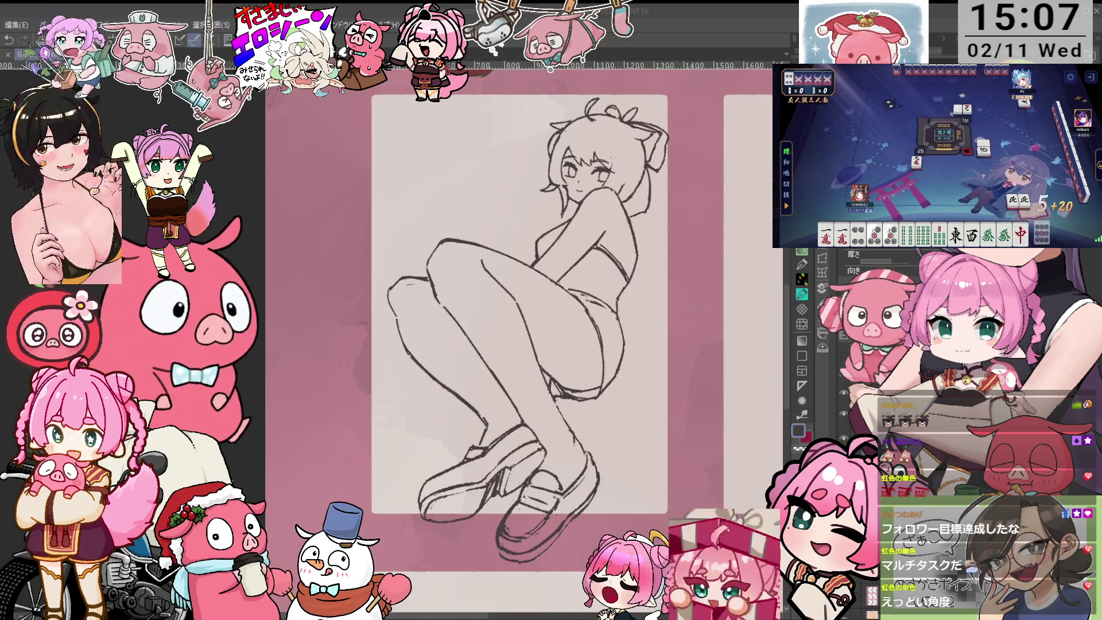
# - Scroll the figure into view and switch to a brush for painting colour
pyautogui.hscroll(-1, 532, 304)
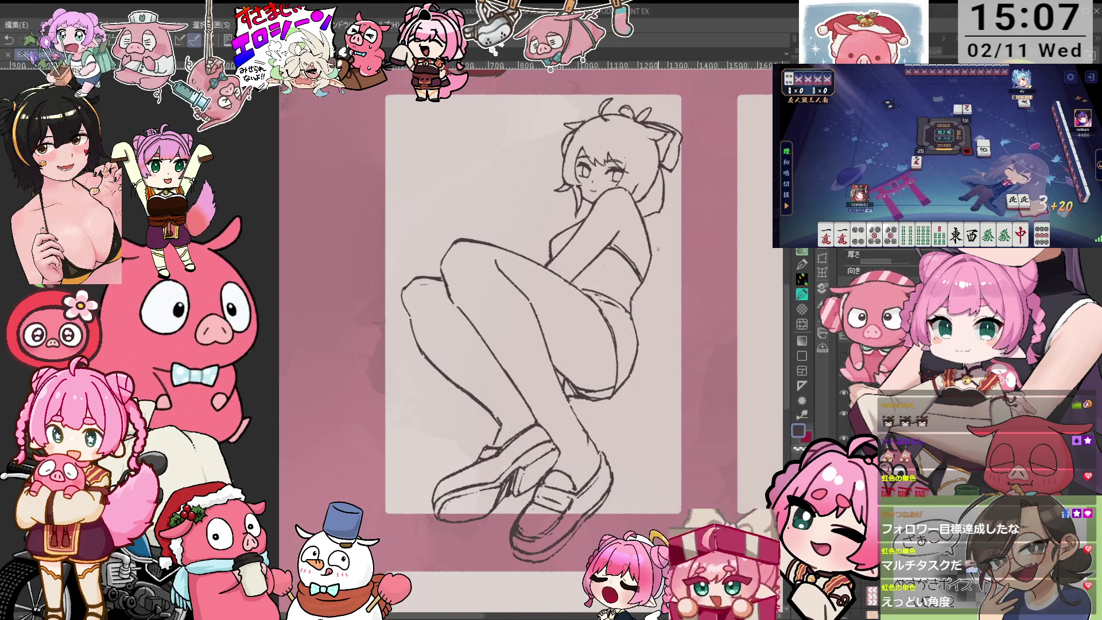
pyautogui.scroll(1, 656, 236)
pyautogui.press('e')
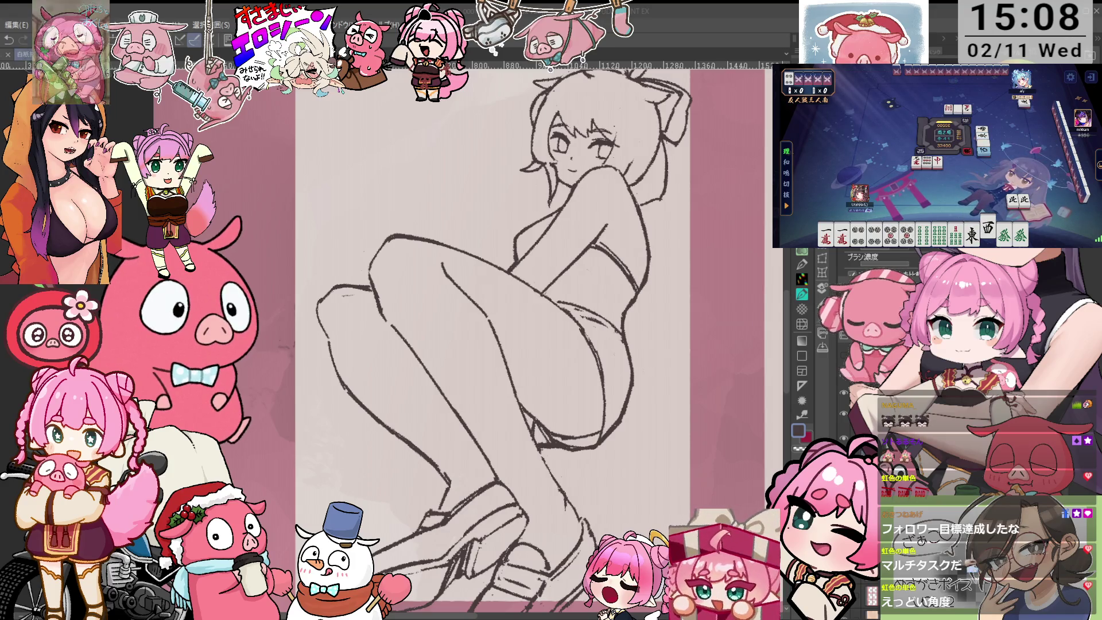
pyautogui.moveTo(460, 344); pyautogui.dragTo(506, 278)
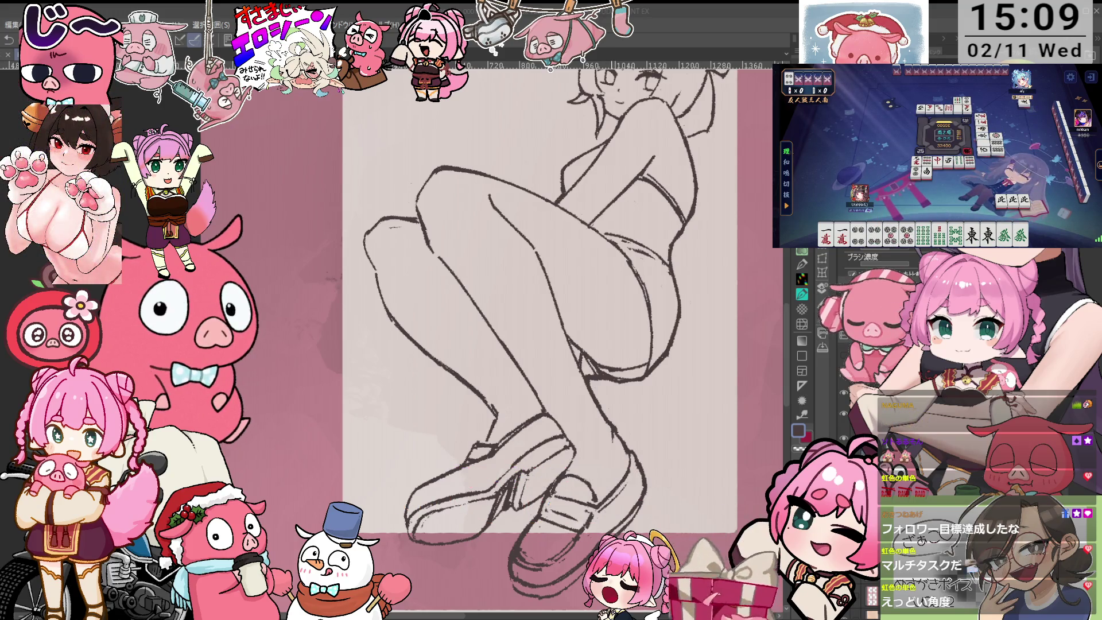
pyautogui.scroll(-3, 539, 339)
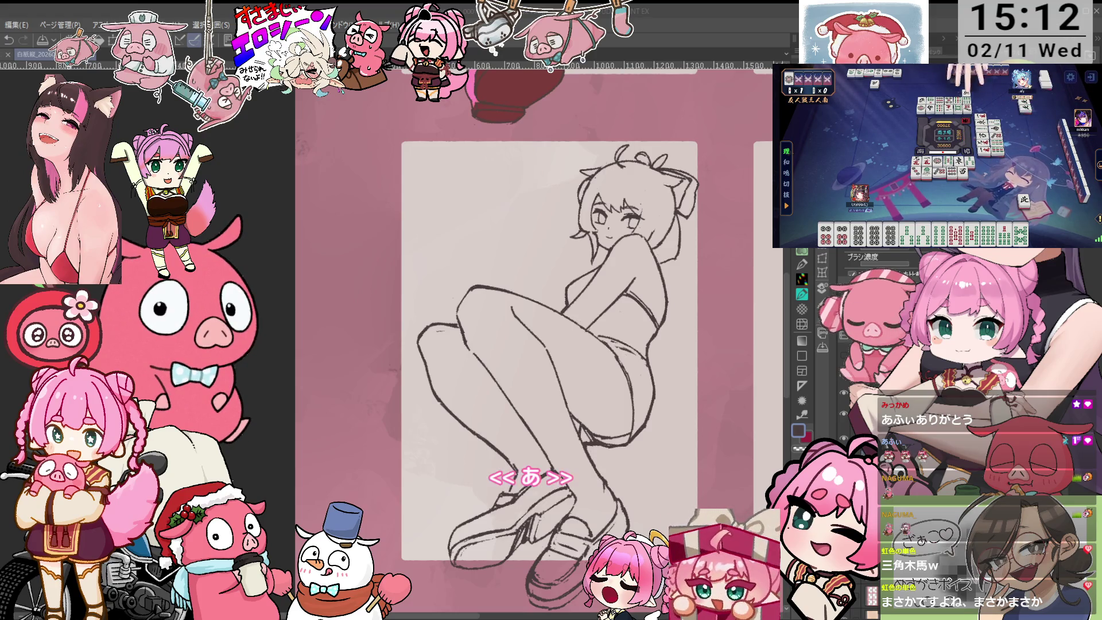
pyautogui.scroll(3, 574, 316)
pyautogui.scroll(-3, 493, 338)
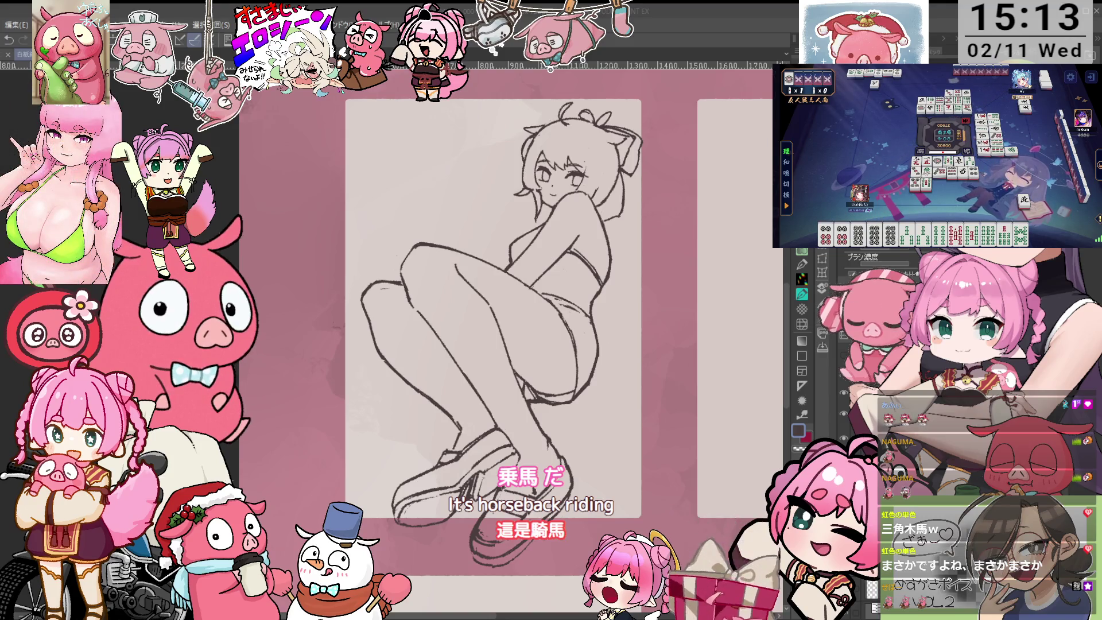
pyautogui.moveTo(494, 310); pyautogui.dragTo(507, 337)
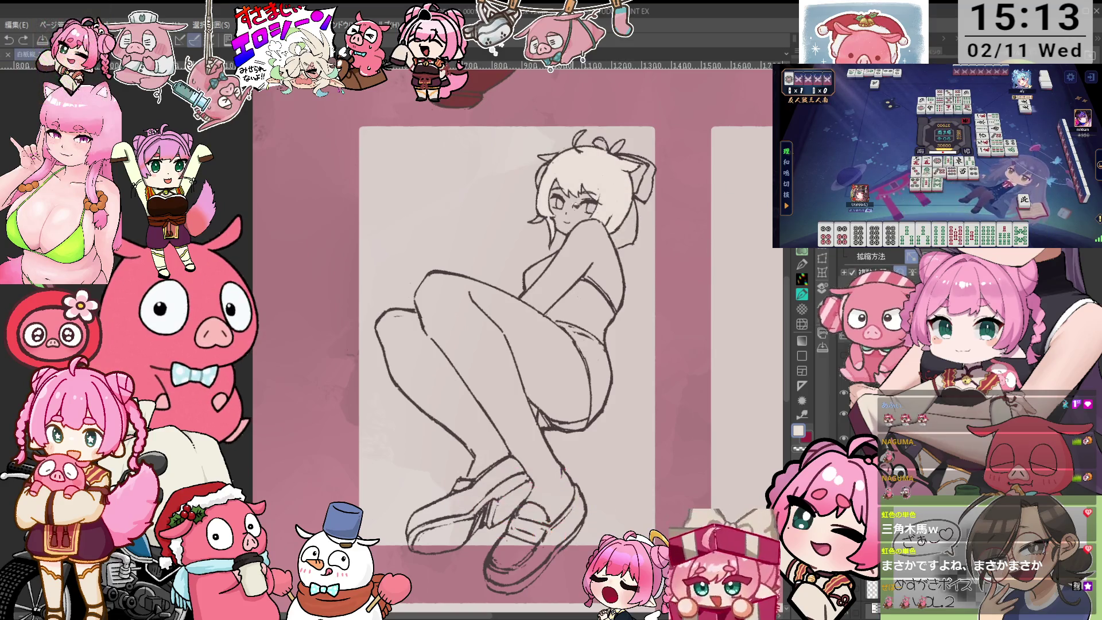
# - Restore the pale skin fill on the legs, arms and torso
pyautogui.moveTo(533, 213); pyautogui.dragTo(546, 222)
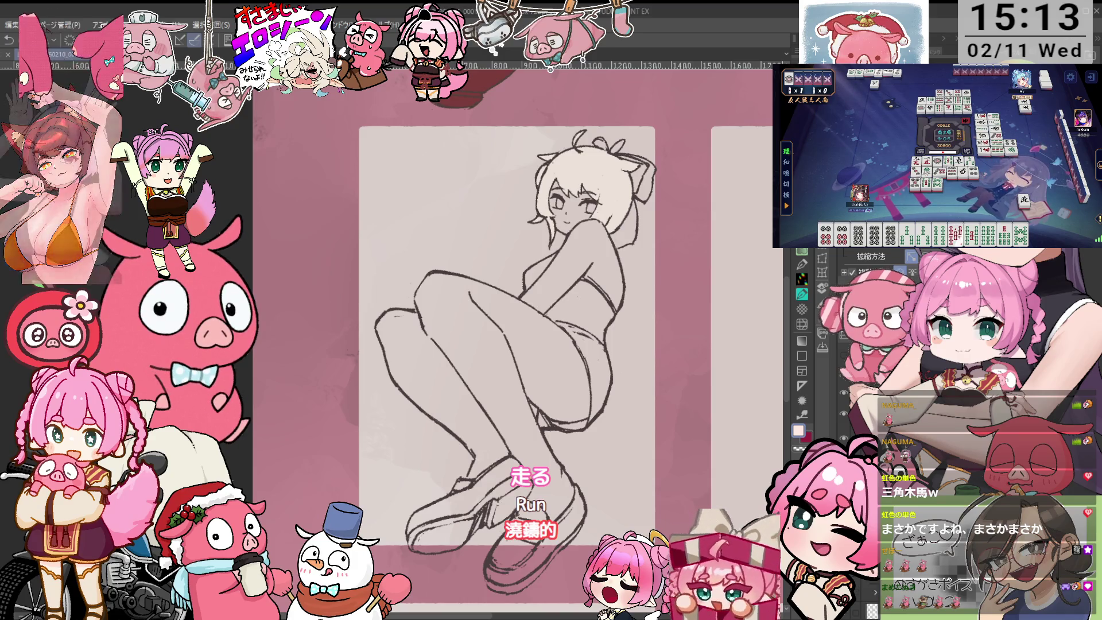
pyautogui.hotkey('ctrl', 'y')
pyautogui.click(574, 264)
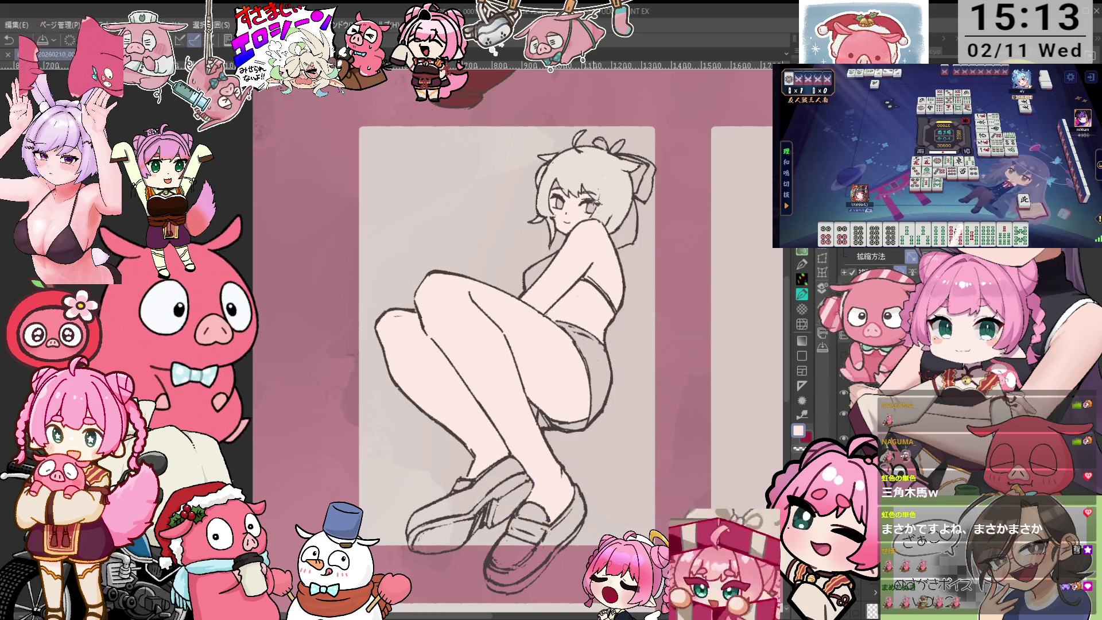
pyautogui.hotkey('ctrl', 'y')
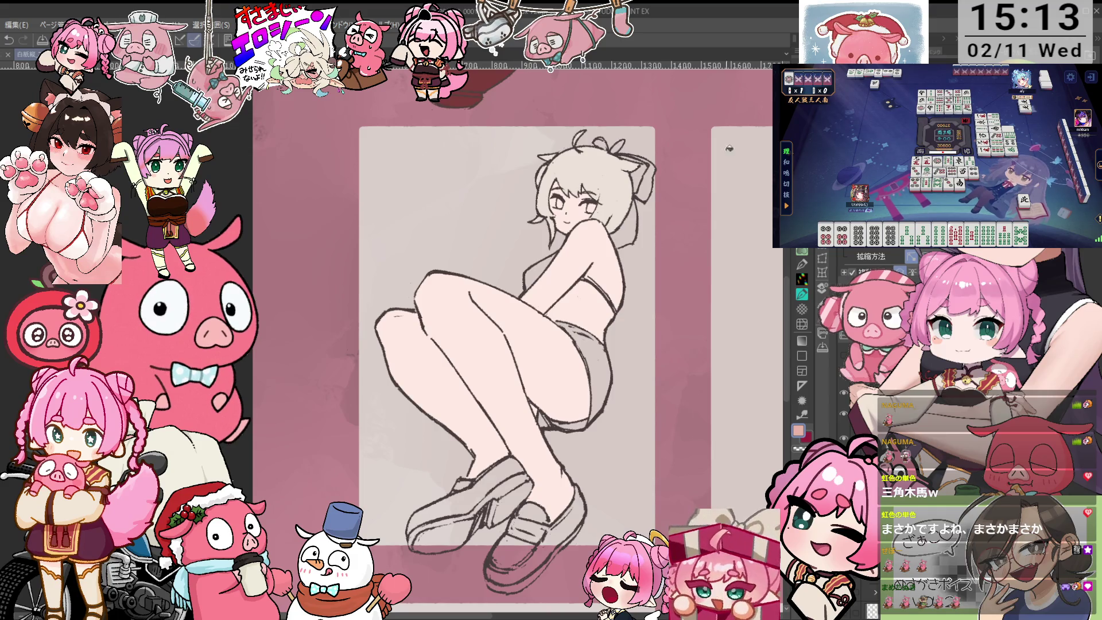
pyautogui.scroll(1, 648, 279)
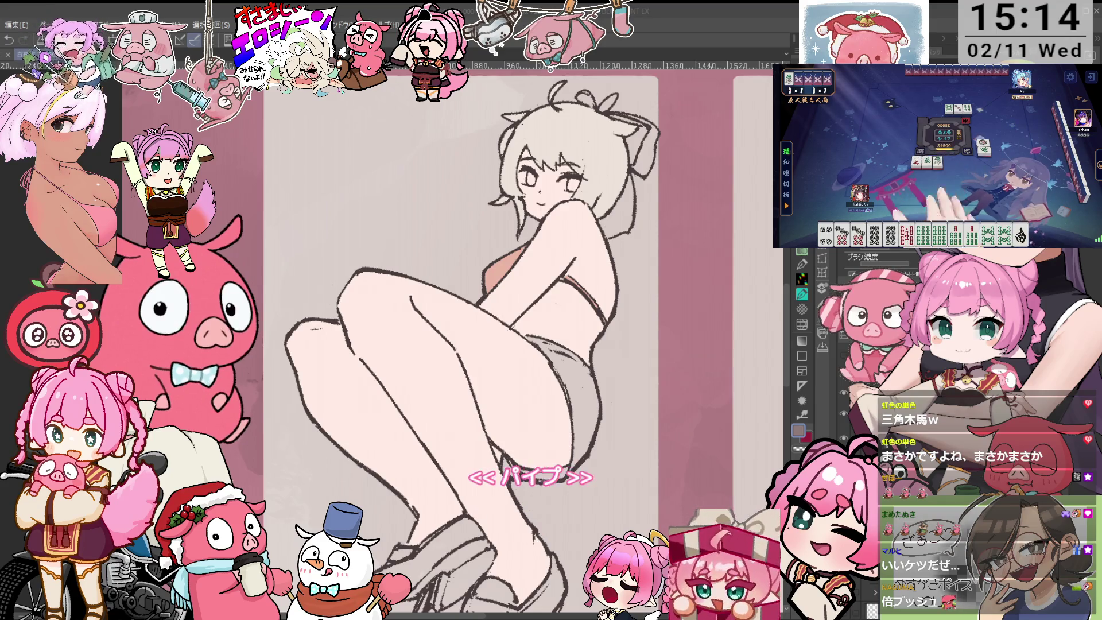
pyautogui.moveTo(459, 344); pyautogui.dragTo(478, 363)
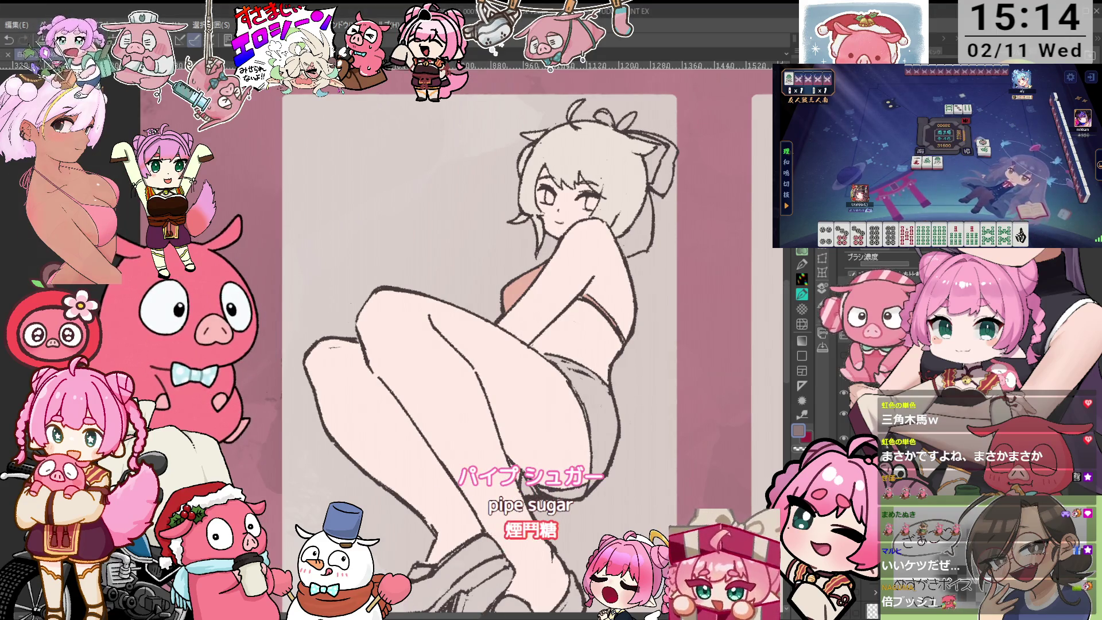
# - Fill the ribbon behind the ear dark grey, undoing one stray fill near the ear
pyautogui.press('g')
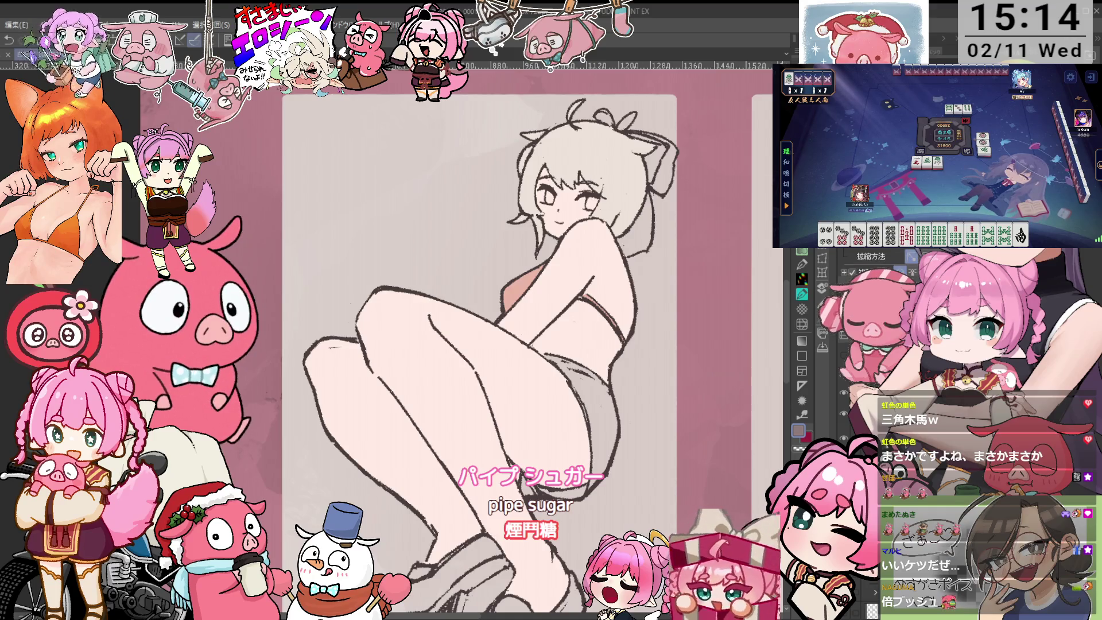
pyautogui.click(634, 230)
pyautogui.click(655, 159)
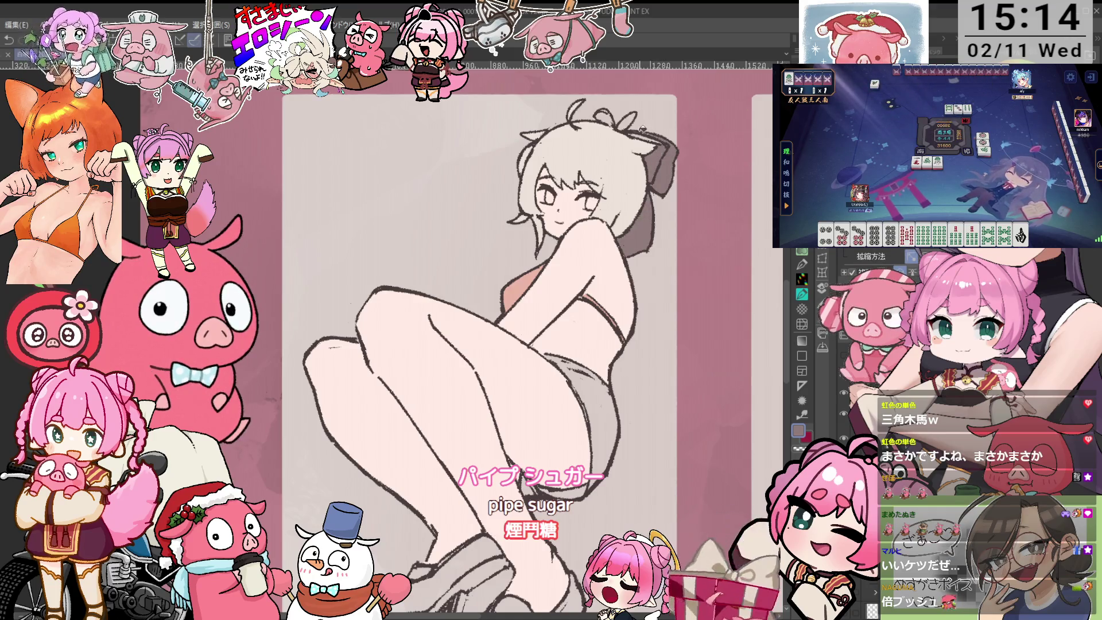
pyautogui.hotkey('ctrl', 'z')
pyautogui.scroll(-2, 620, 137)
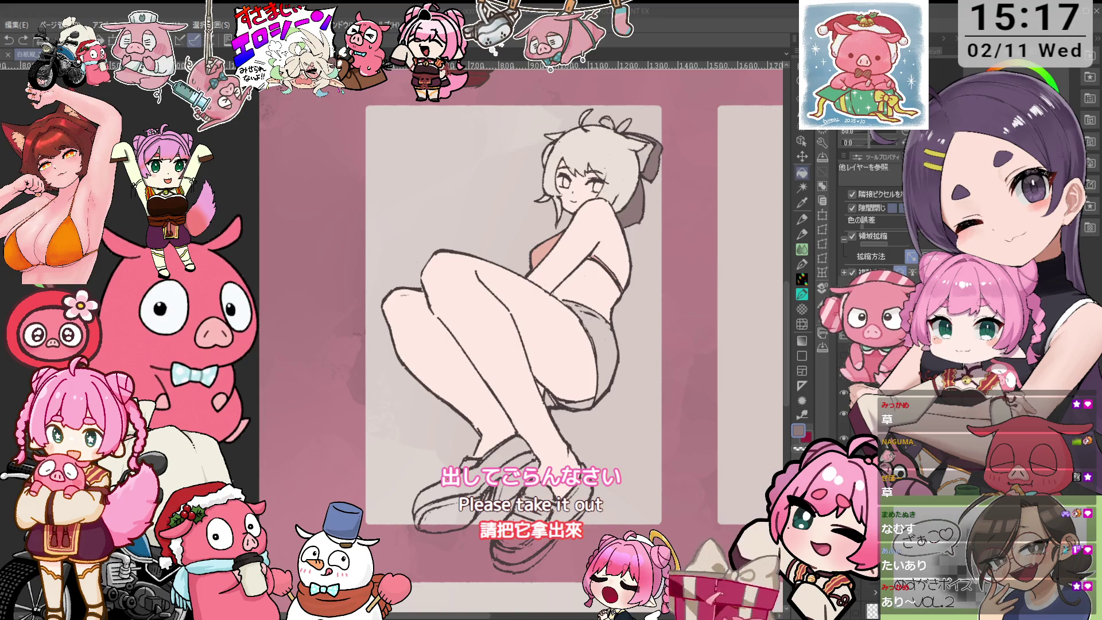
pyautogui.moveTo(516, 315); pyautogui.dragTo(530, 302)
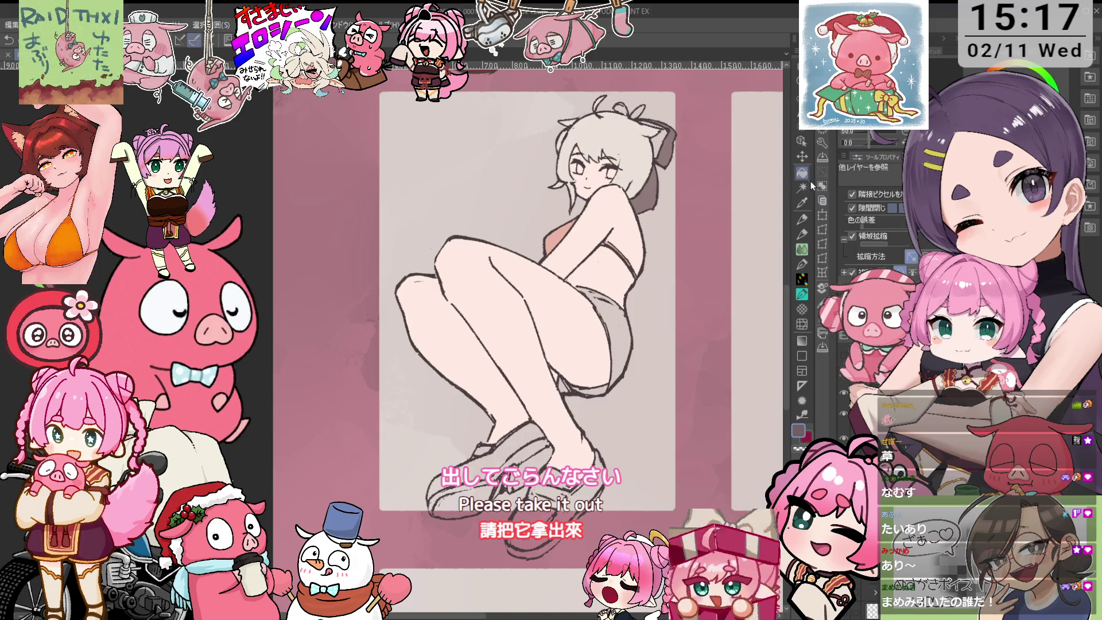
pyautogui.hotkey('ctrl', 'z')
pyautogui.hotkey('ctrl', 'y')
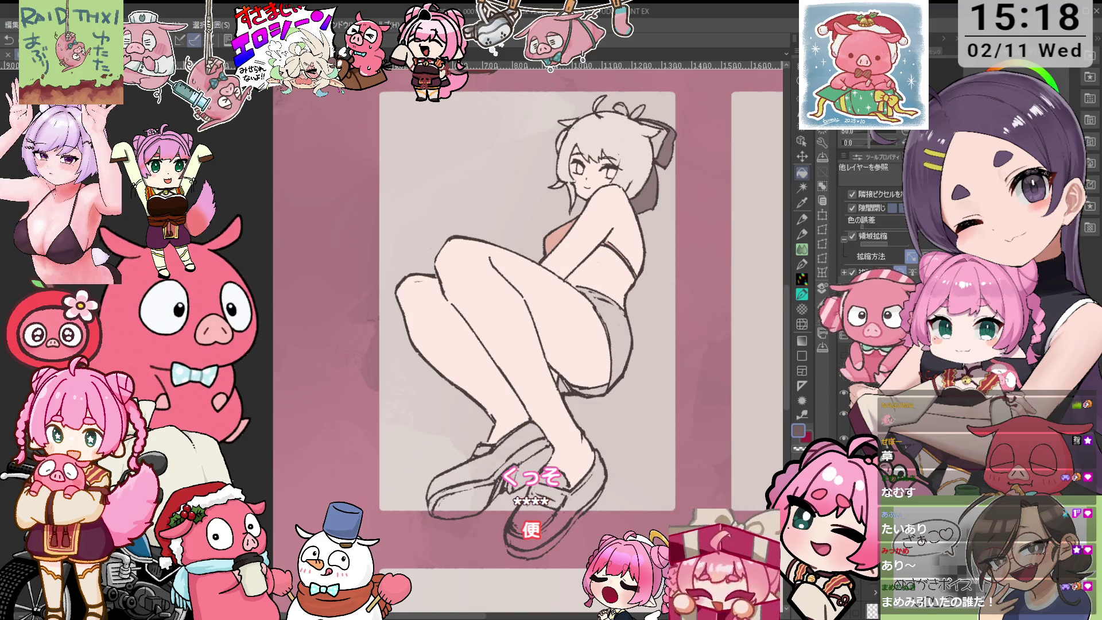
pyautogui.hotkey('ctrl', 'z')
pyautogui.hotkey('ctrl', 'y')
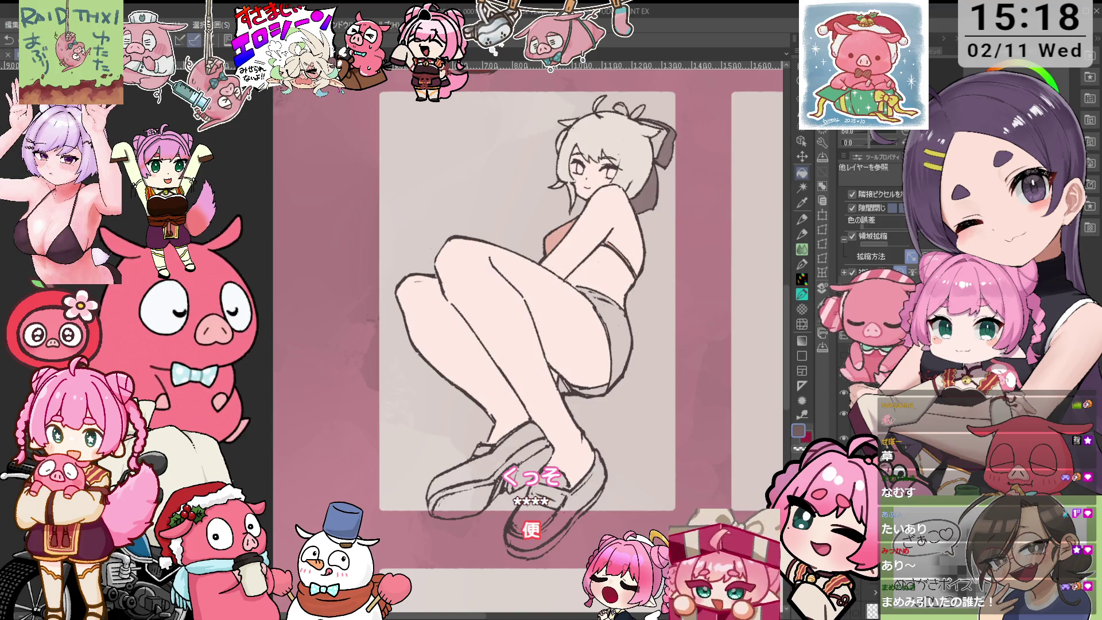
pyautogui.click(625, 339)
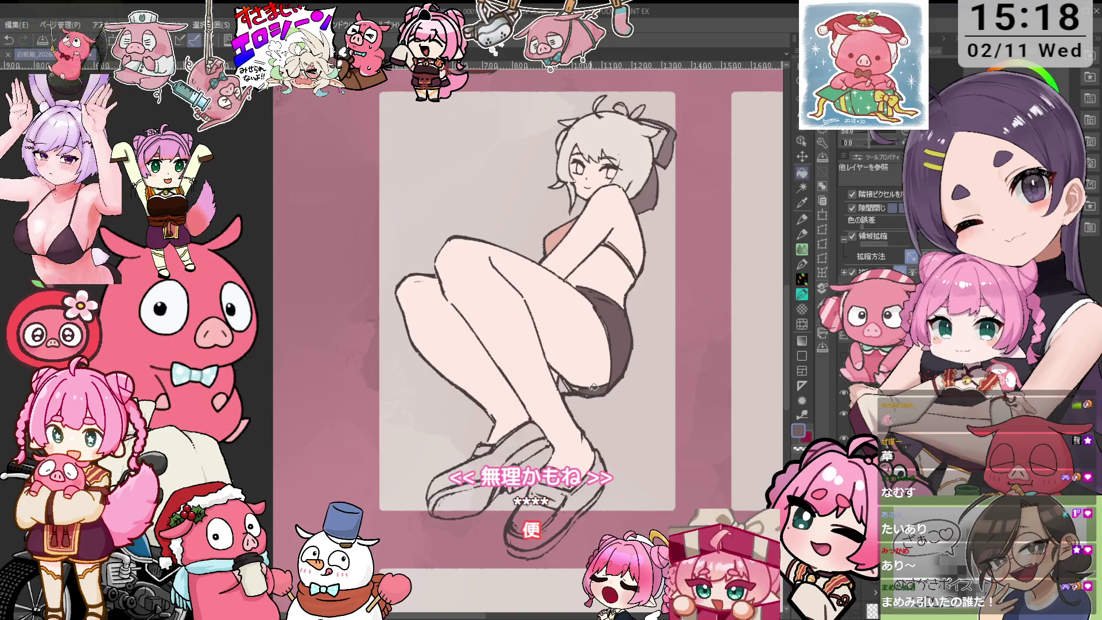
pyautogui.scroll(3, 578, 391)
pyautogui.press('p')
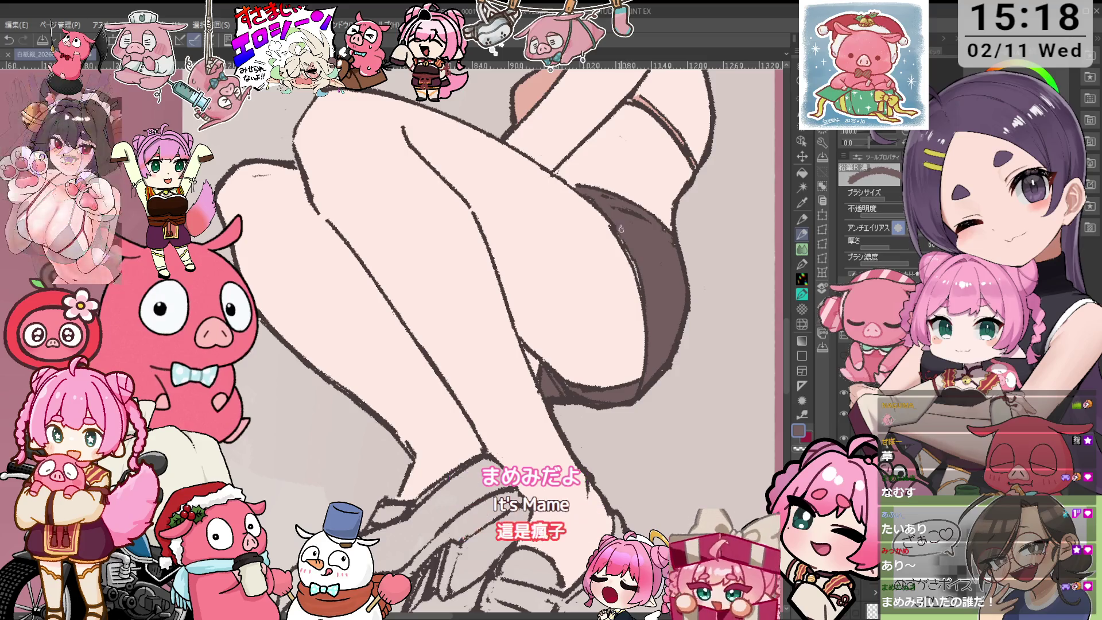
pyautogui.scroll(-4, 641, 285)
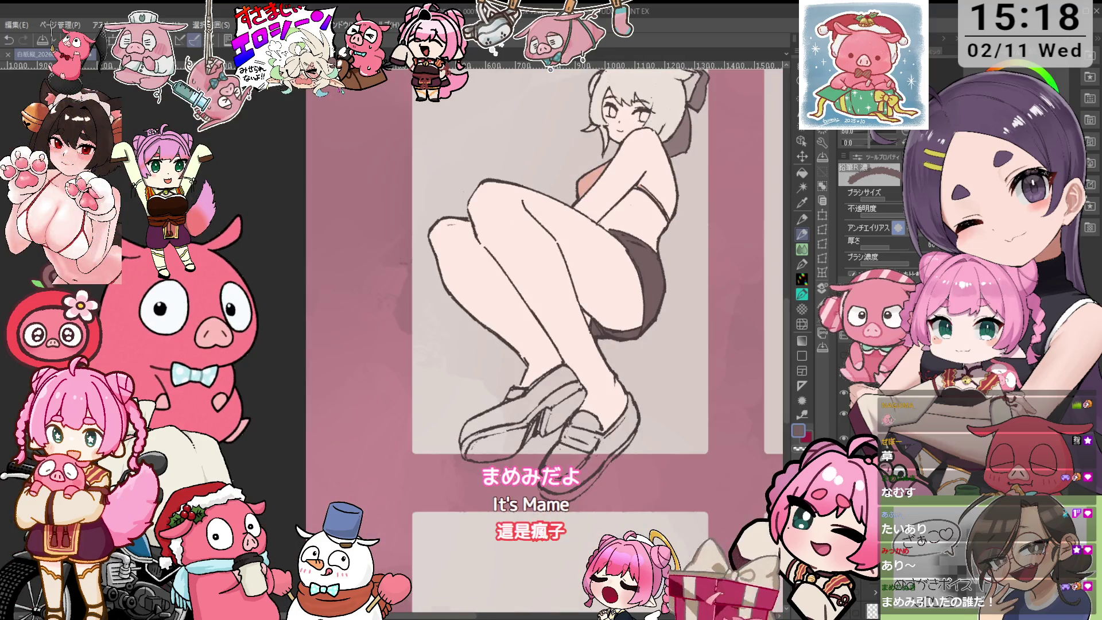
pyautogui.scroll(3, 531, 338)
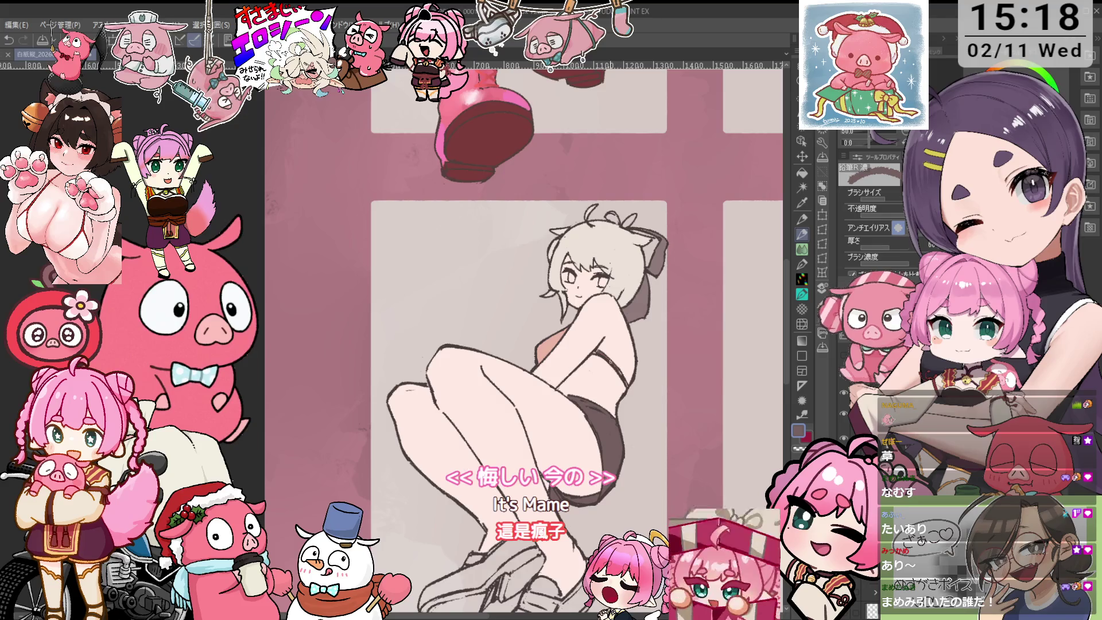
pyautogui.click(801, 188)
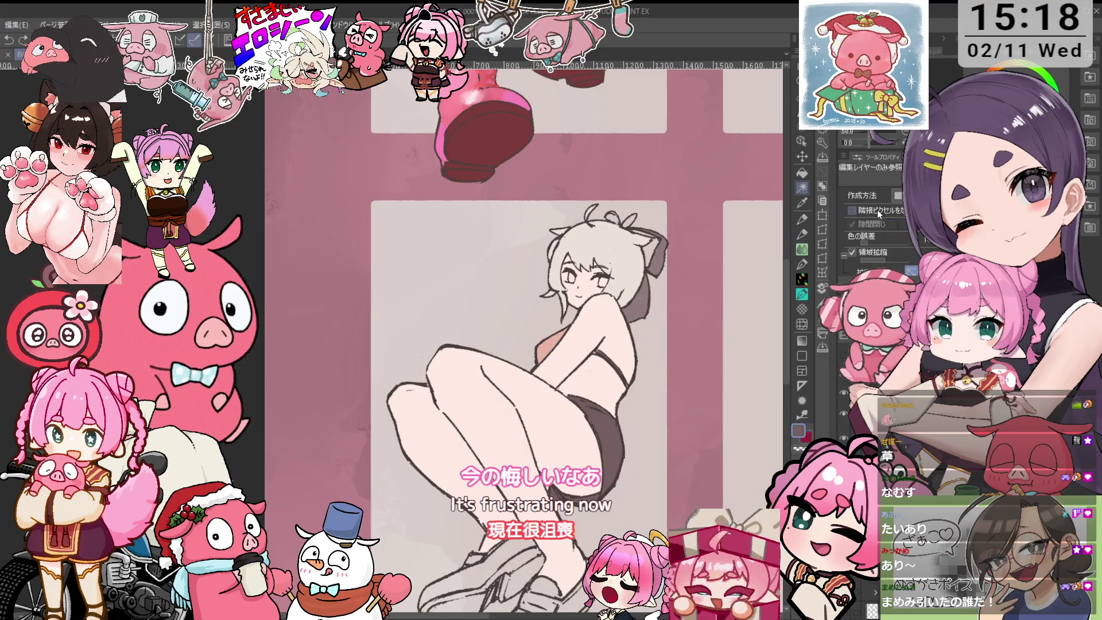
pyautogui.click(676, 356)
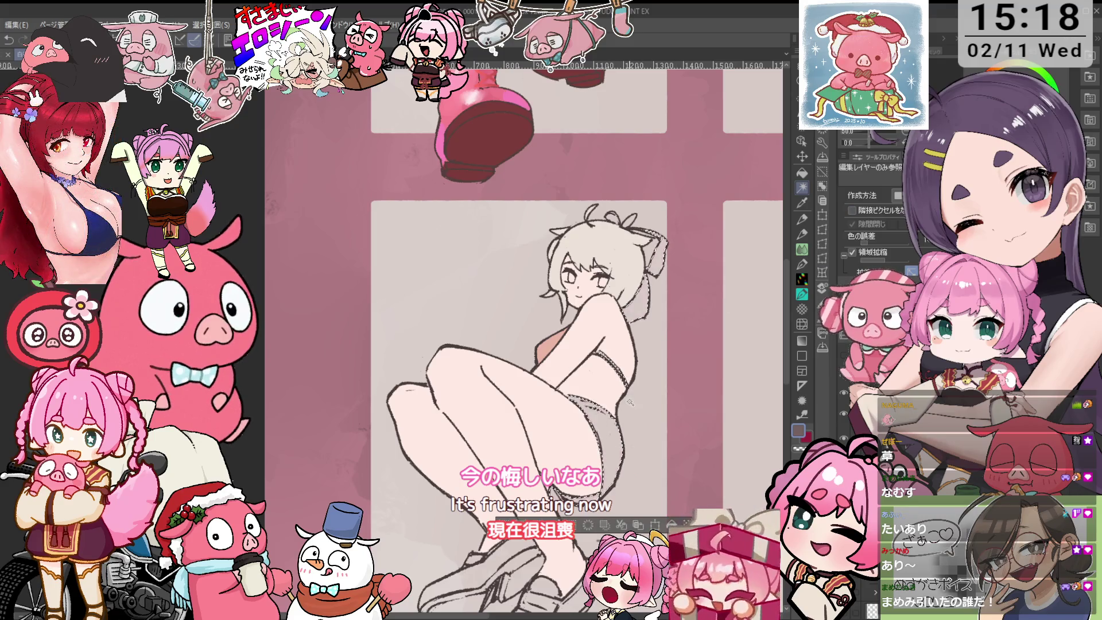
pyautogui.hotkey('ctrl', 'd')
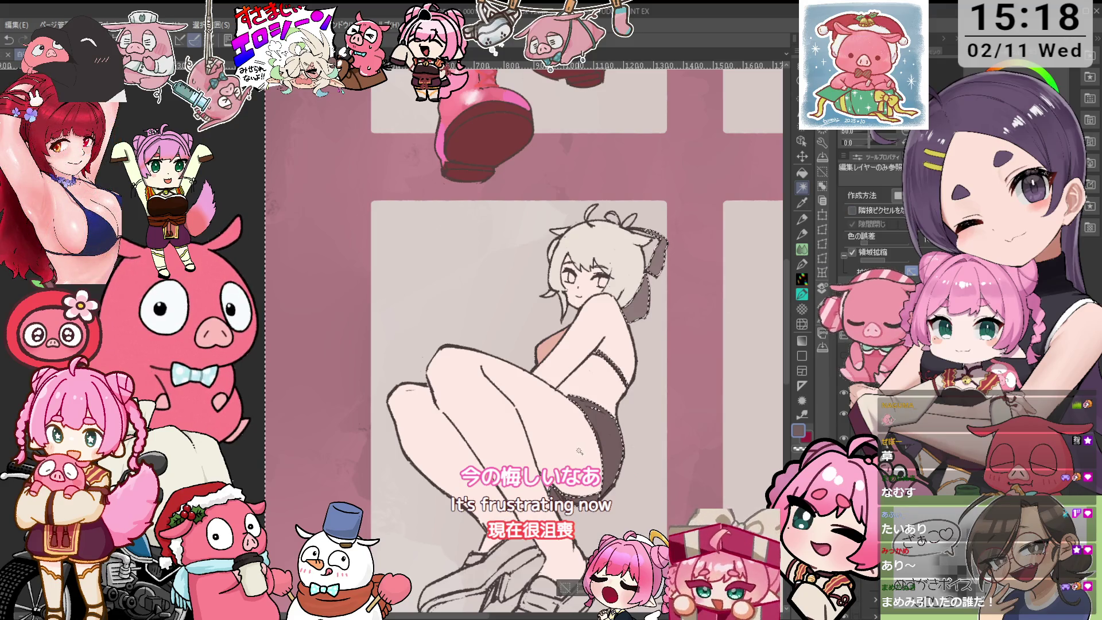
pyautogui.click(557, 447)
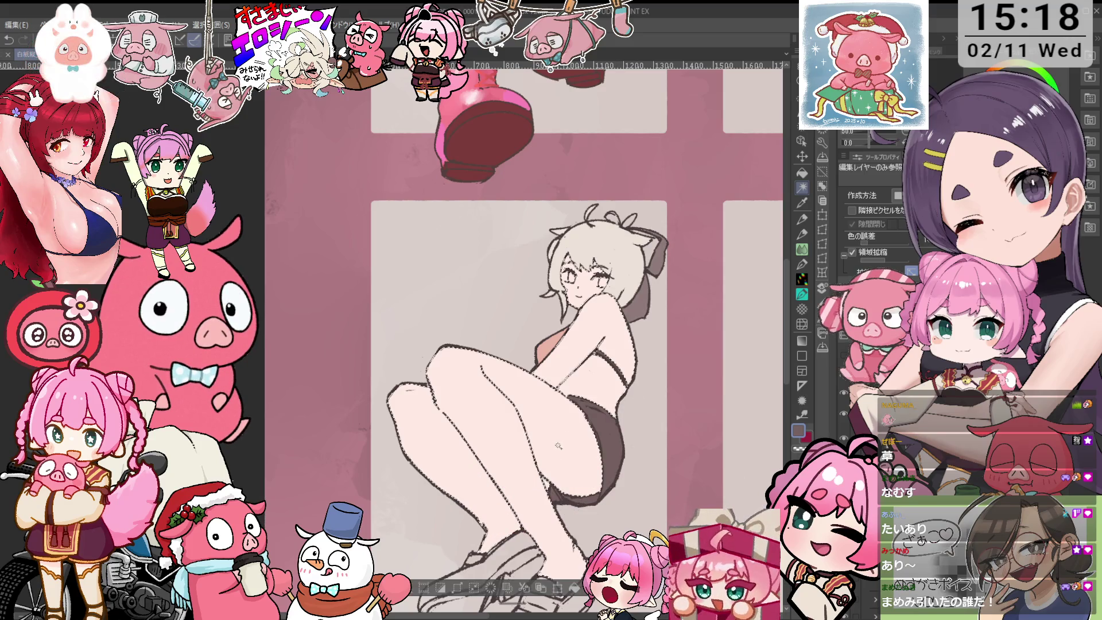
pyautogui.hotkey('ctrl', 'd')
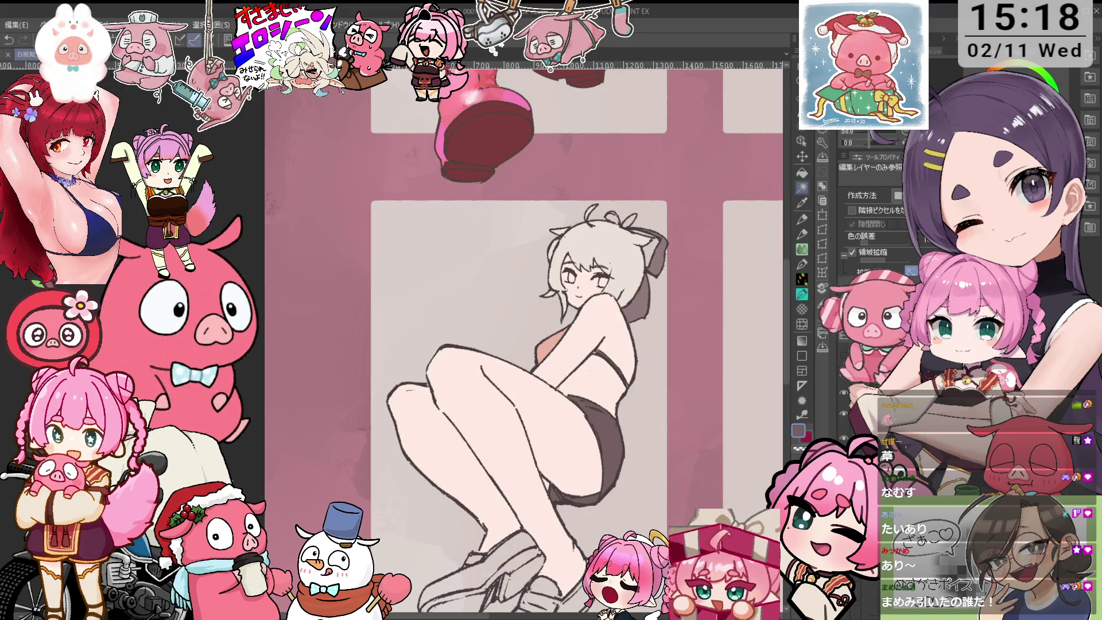
pyautogui.moveTo(597, 466)
pyautogui.mouseDown()
pyautogui.moveTo(583, 351)
pyautogui.moveTo(627, 351)
pyautogui.mouseUp()
pyautogui.press('o')
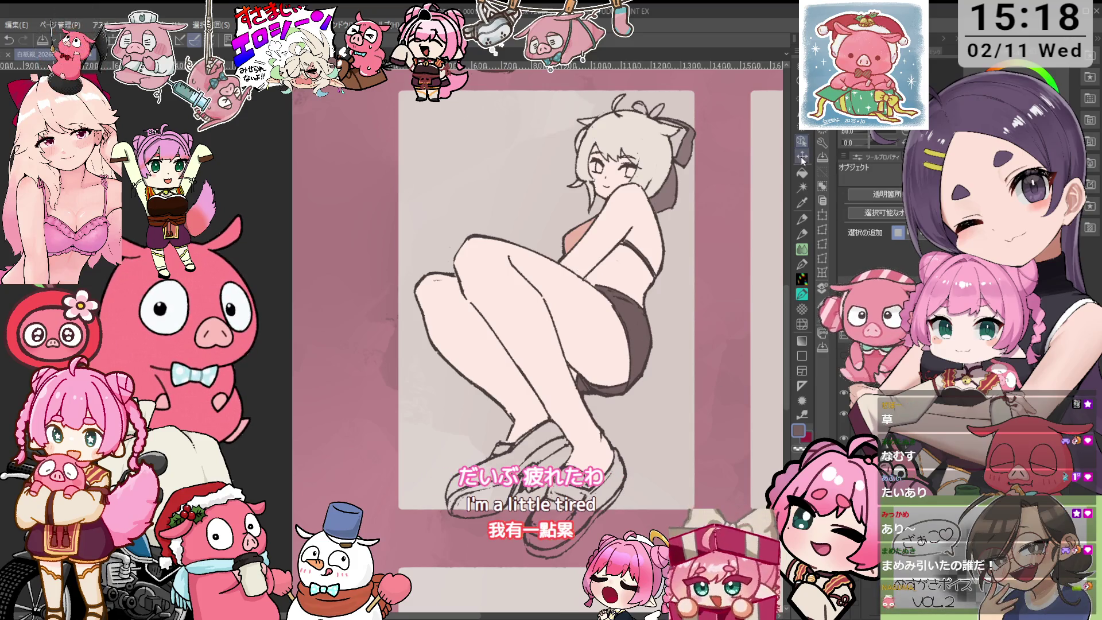
# - Fill the left and right loafers dark brown, patching a gap, then return to the Pencil
pyautogui.click(801, 176)
pyautogui.press('-')
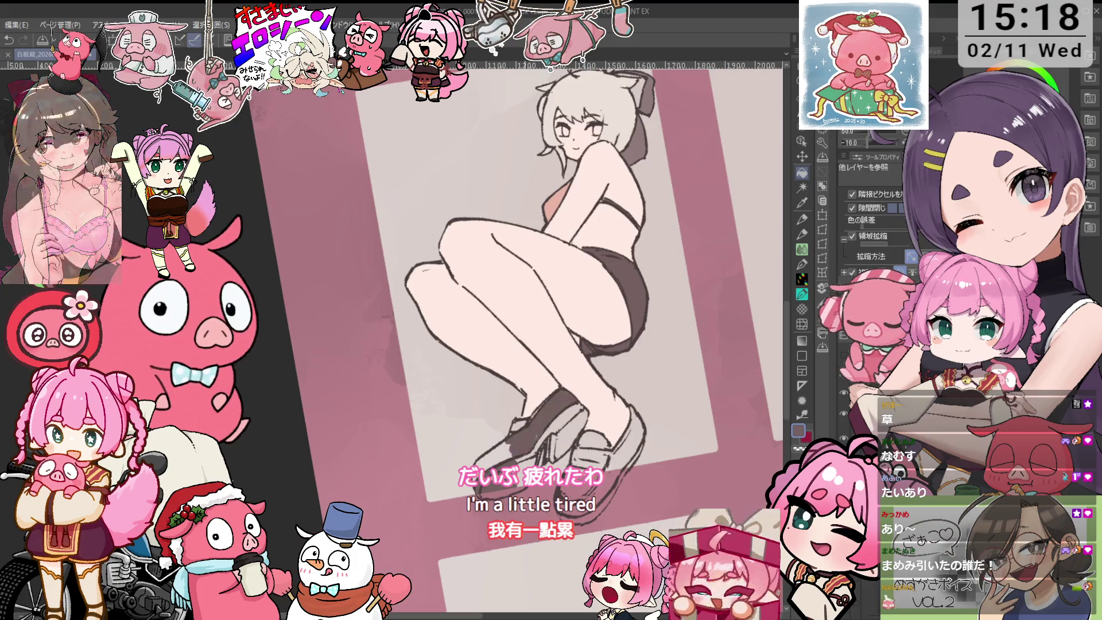
pyautogui.click(564, 417)
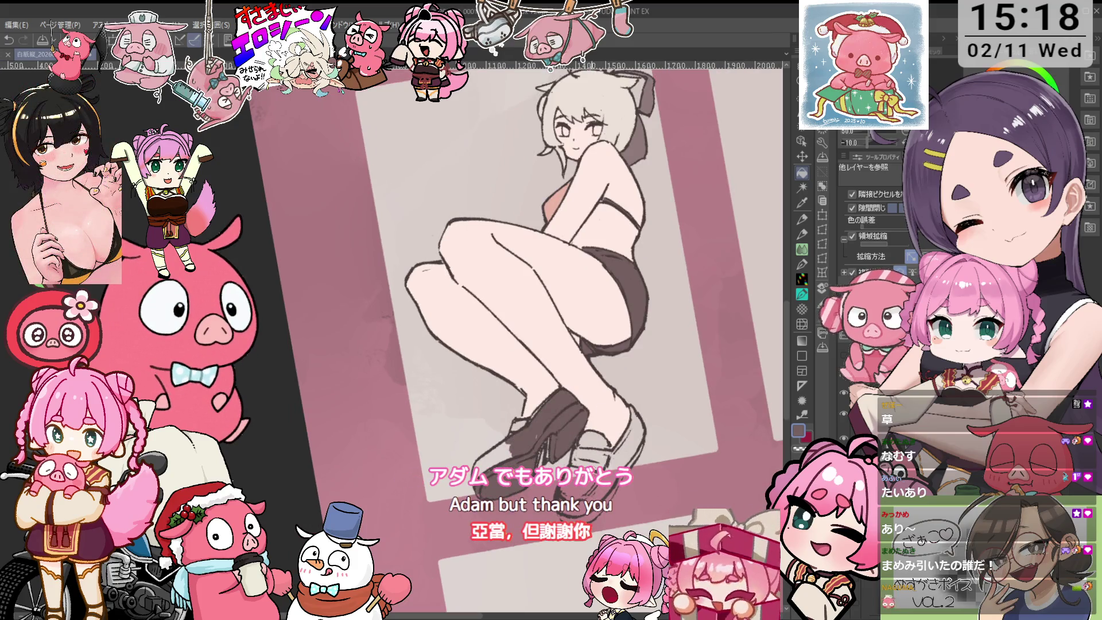
pyautogui.click(607, 449)
pyautogui.click(605, 445)
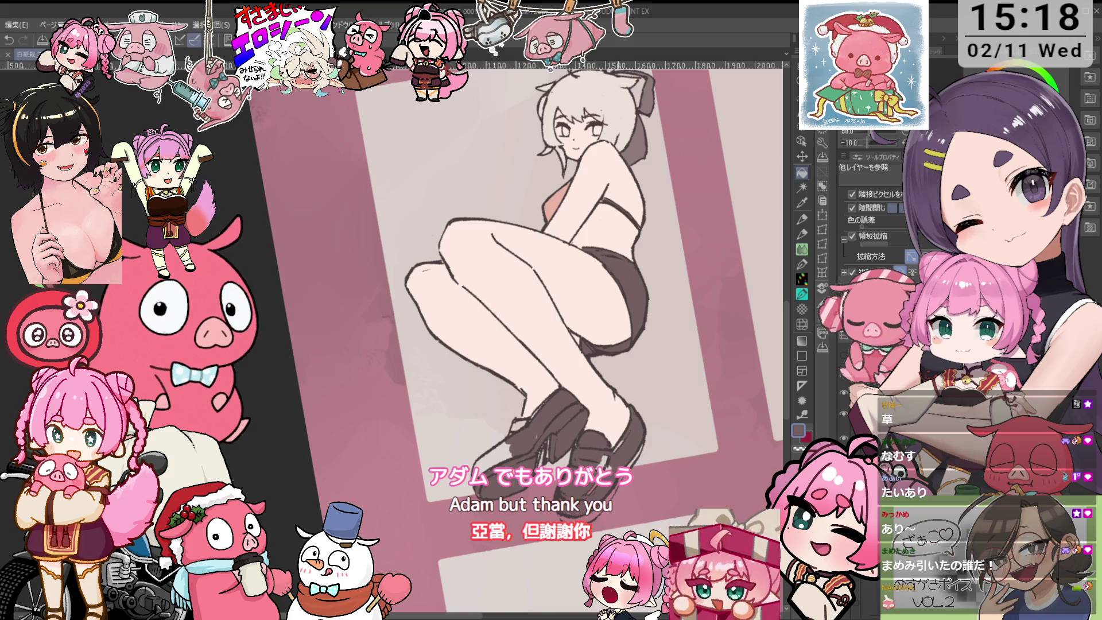
pyautogui.press('p')
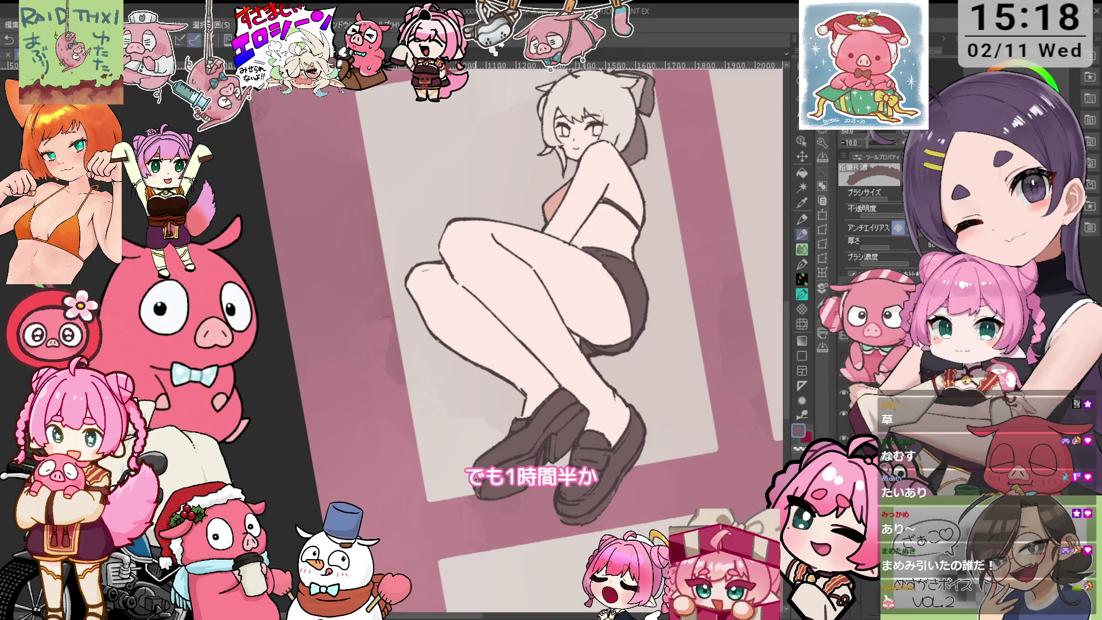
pyautogui.scroll(-5, 480, 492)
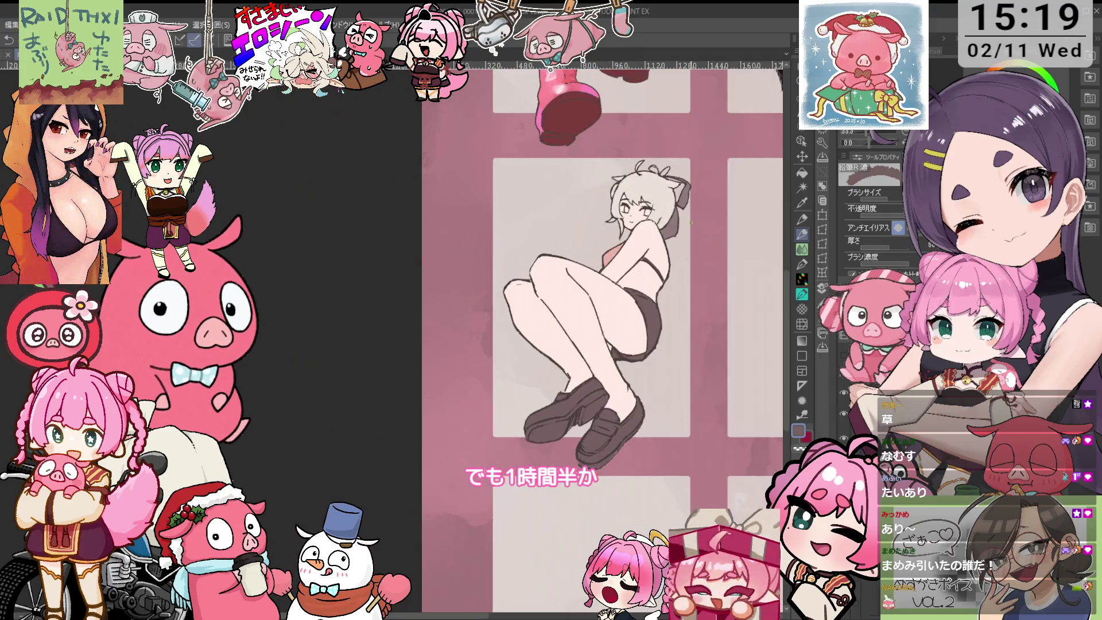
pyautogui.moveTo(691, 221); pyautogui.dragTo(678, 282)
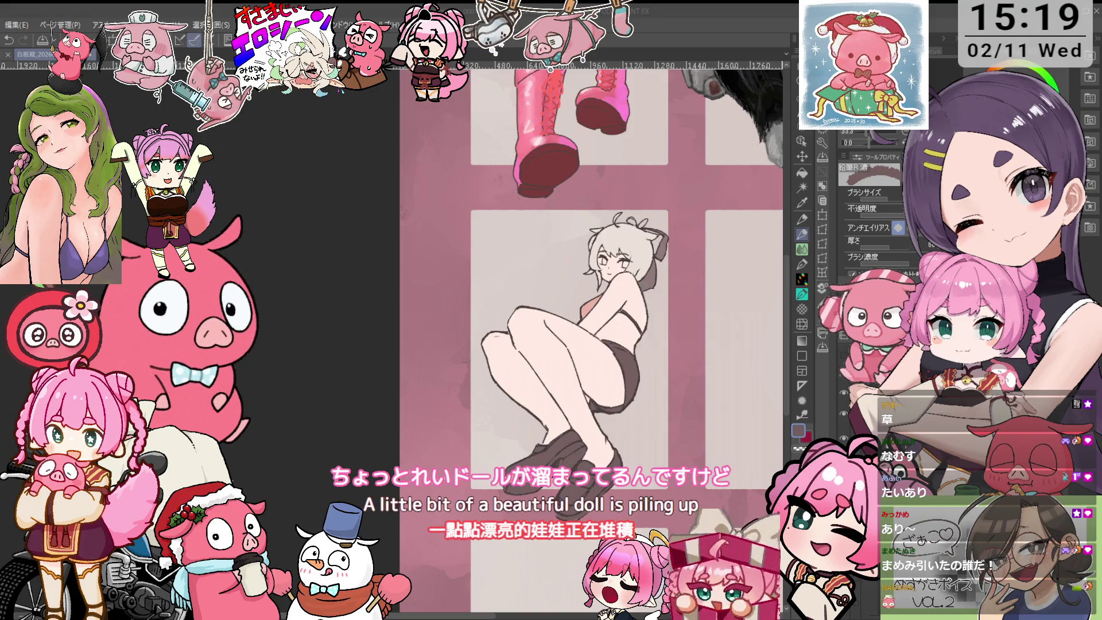
# - Sample the salmon skin pink from the figure and select the Fill tool
pyautogui.scroll(3, 574, 447)
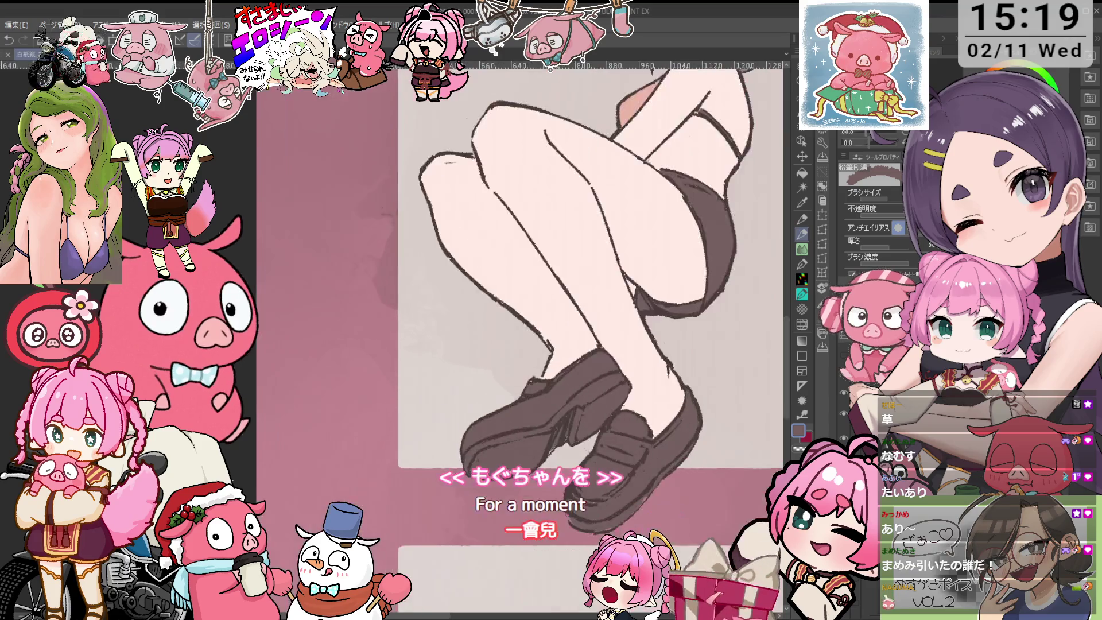
pyautogui.scroll(-2, 665, 267)
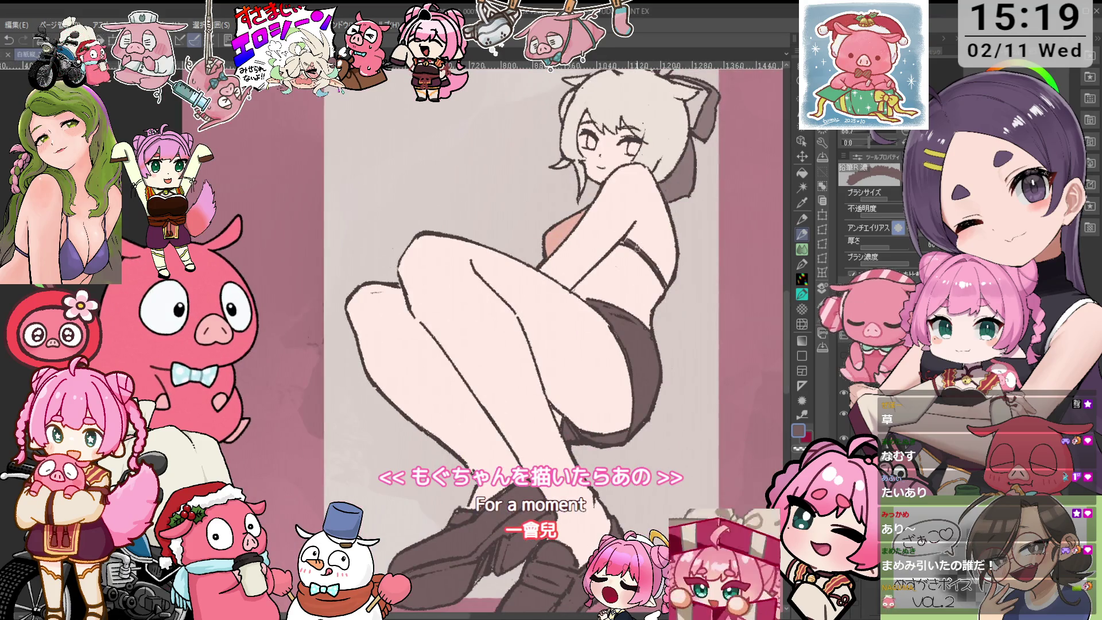
pyautogui.scroll(1, 639, 247)
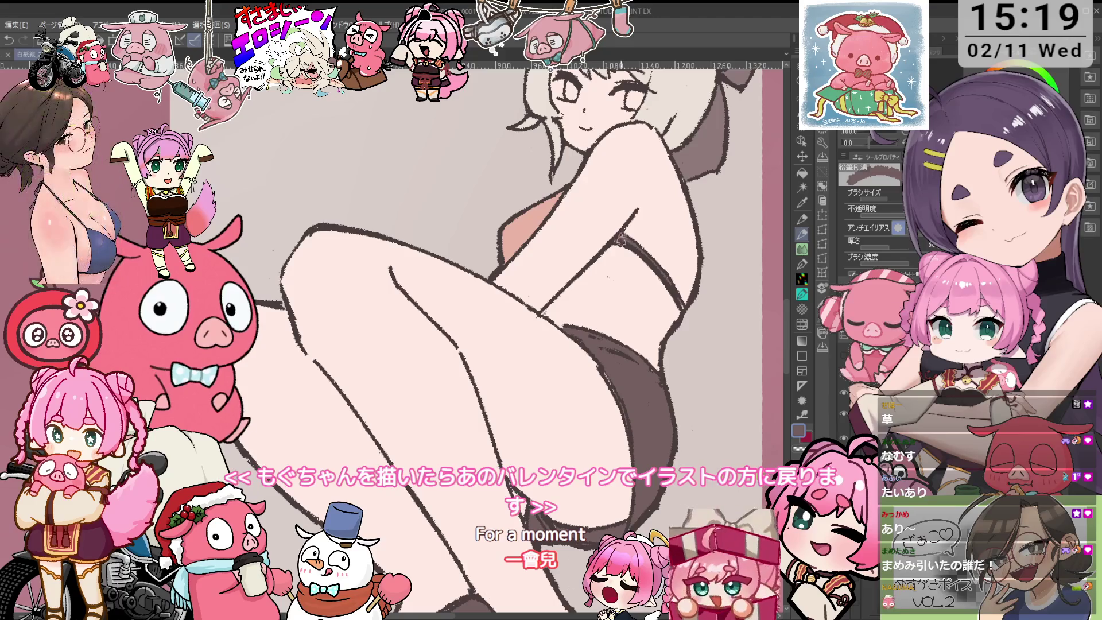
pyautogui.scroll(-2, 620, 238)
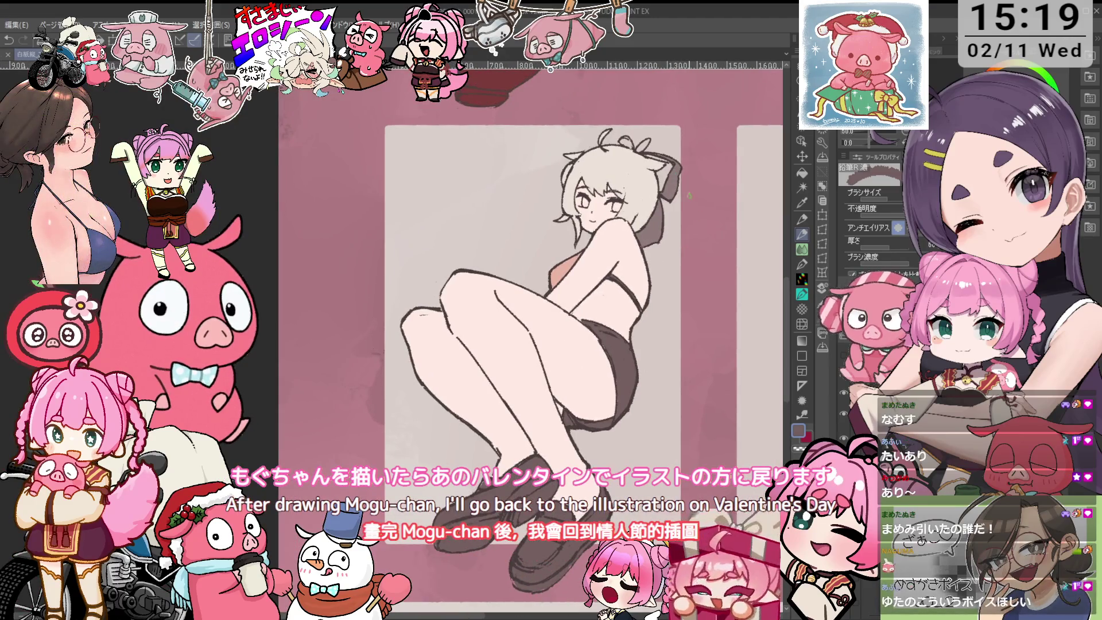
pyautogui.keyDown('alt'); pyautogui.click(567, 277); pyautogui.keyUp('alt')
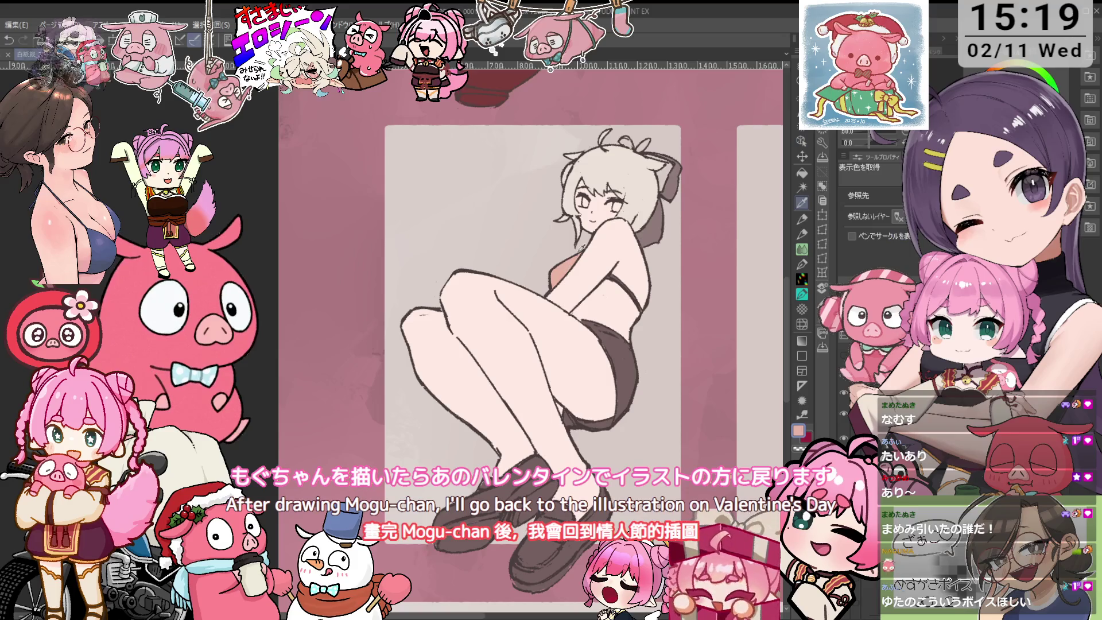
pyautogui.scroll(3, 605, 199)
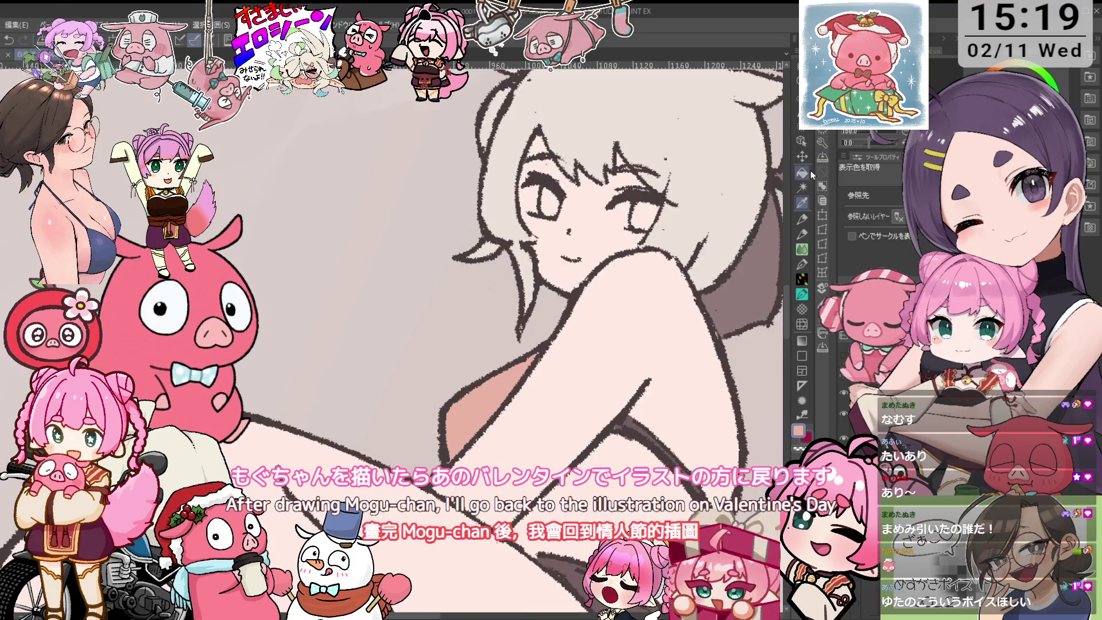
pyautogui.click(802, 172)
pyautogui.scroll(-2, 516, 287)
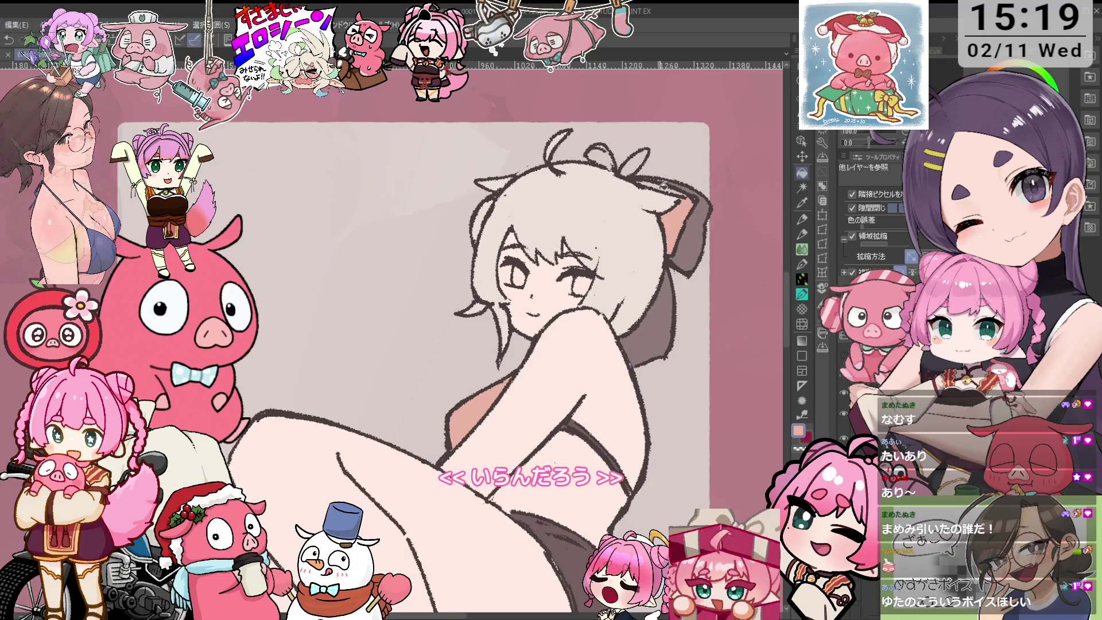
pyautogui.press('p')
pyautogui.scroll(-2, 696, 213)
pyautogui.press('o')
pyautogui.moveTo(674, 324); pyautogui.dragTo(664, 293)
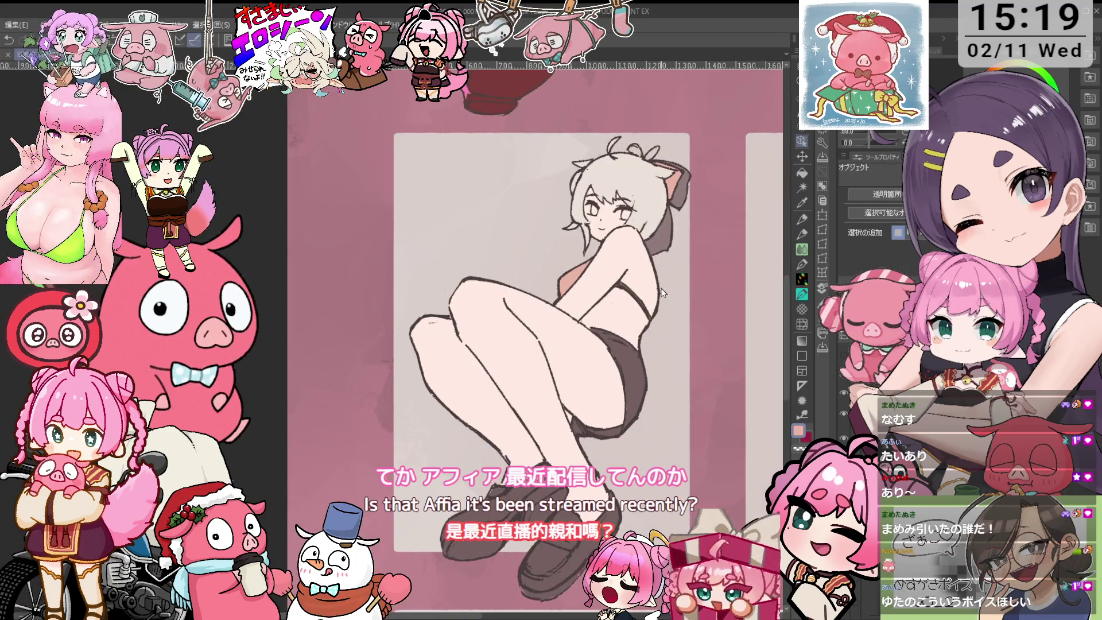
pyautogui.scroll(1, 664, 292)
pyautogui.press('p')
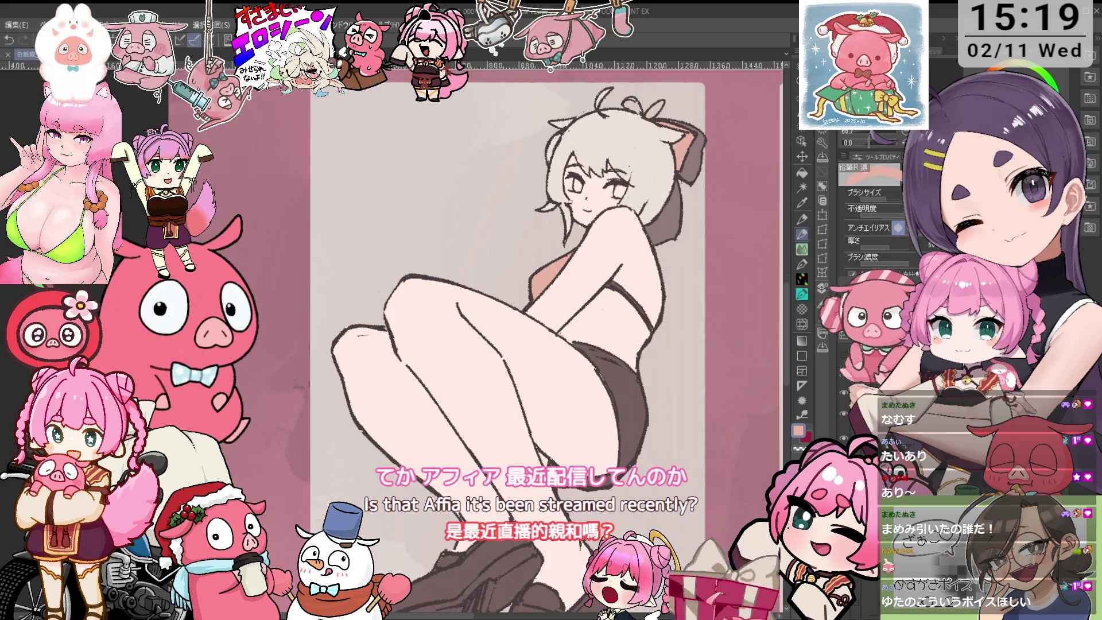
pyautogui.press('o')
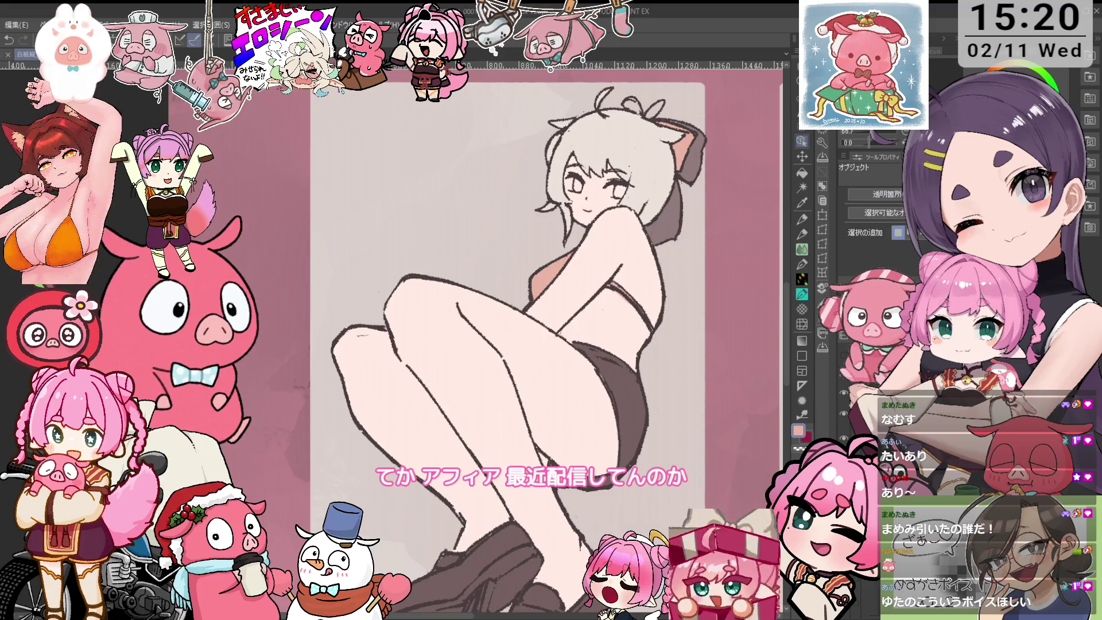
pyautogui.press('p')
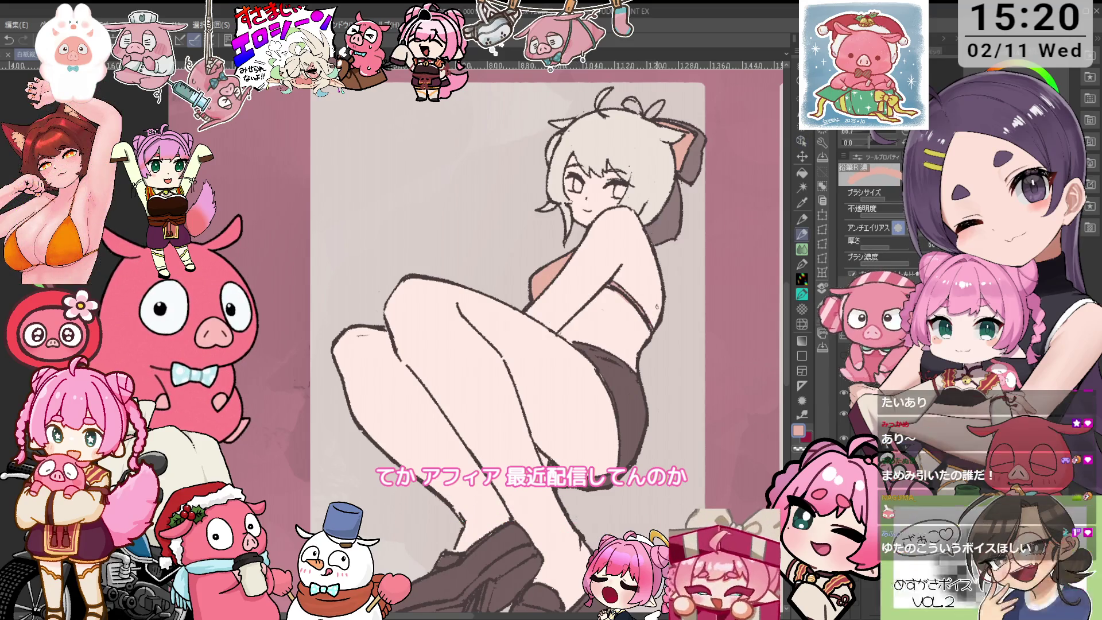
pyautogui.hotkey('ctrl', '-')
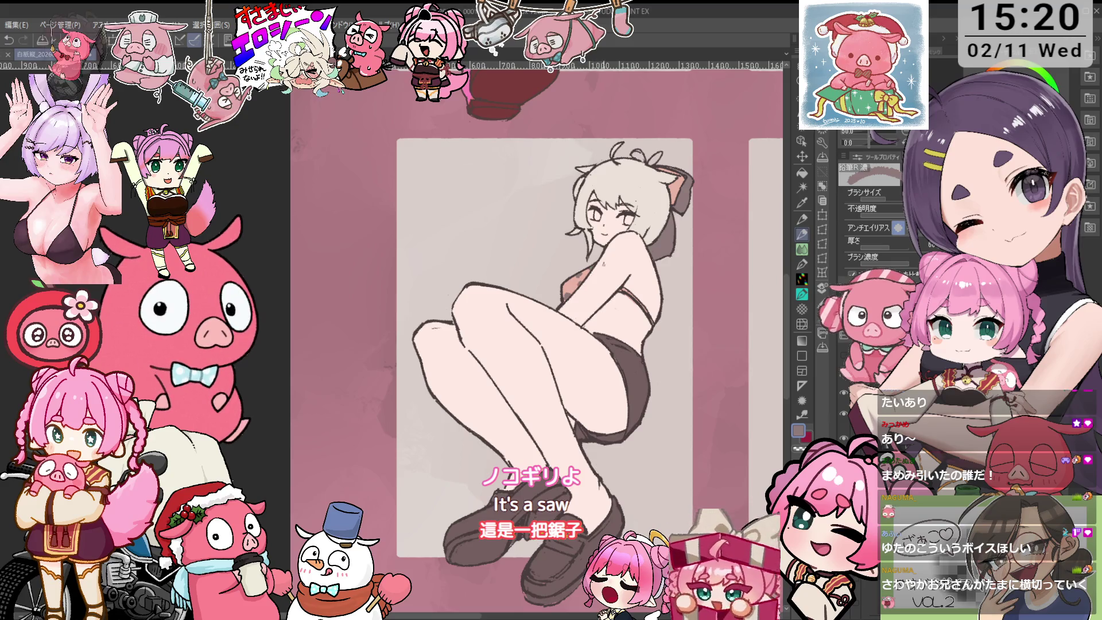
pyautogui.moveTo(534, 344); pyautogui.dragTo(514, 378)
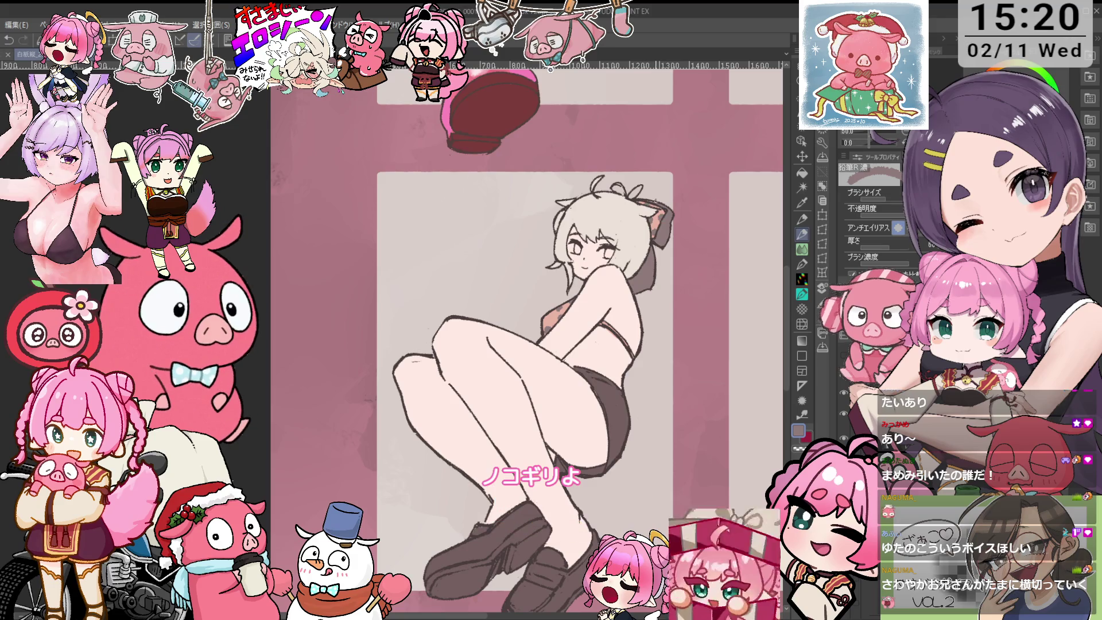
pyautogui.scroll(-2, 677, 253)
pyautogui.scroll(2, 677, 253)
pyautogui.moveTo(668, 244); pyautogui.dragTo(678, 244)
pyautogui.moveTo(649, 285); pyautogui.dragTo(662, 258)
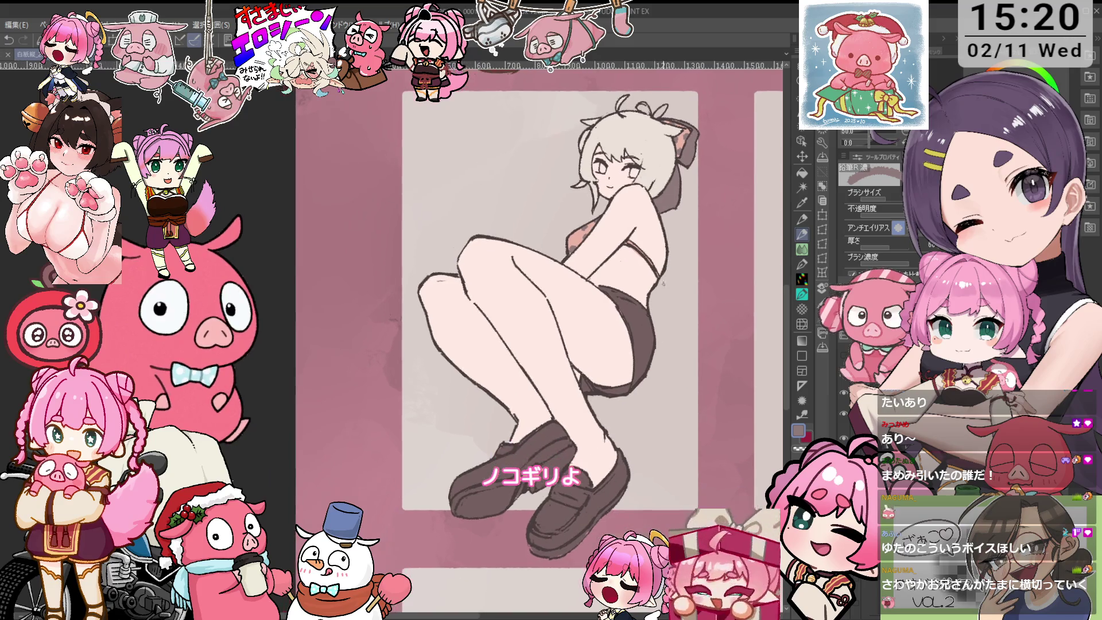
pyautogui.press('o')
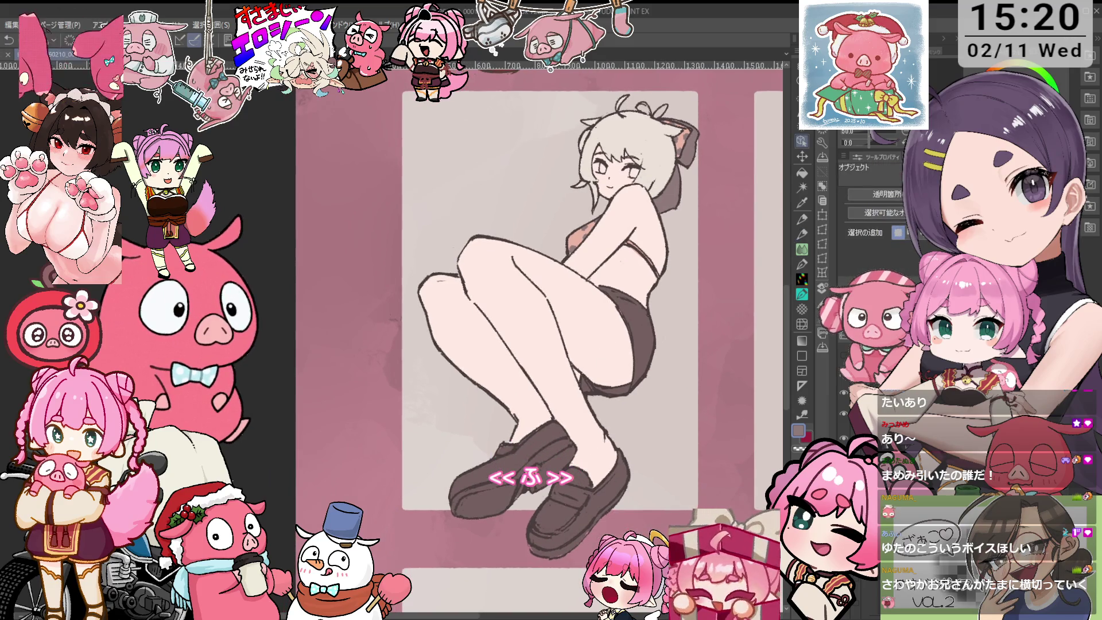
pyautogui.press('m')
# - Paint darker brown shading over the left loafer and along its sole
pyautogui.moveTo(522, 494)
pyautogui.mouseDown()
pyautogui.moveTo(585, 494)
pyautogui.moveTo(617, 511)
pyautogui.mouseUp()
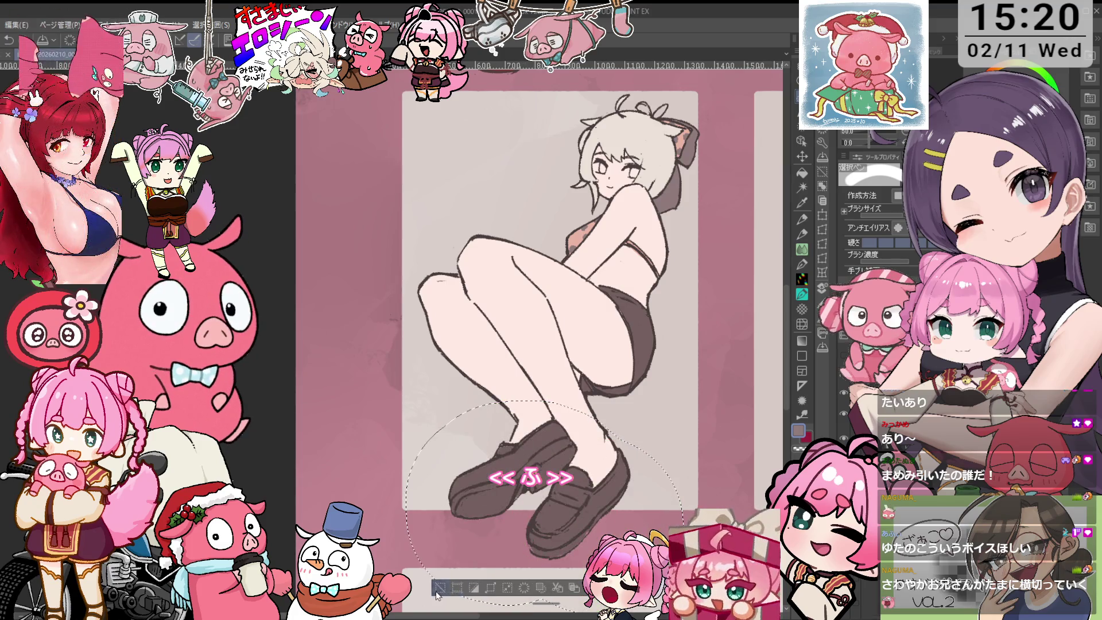
pyautogui.hotkey('ctrl', 'd')
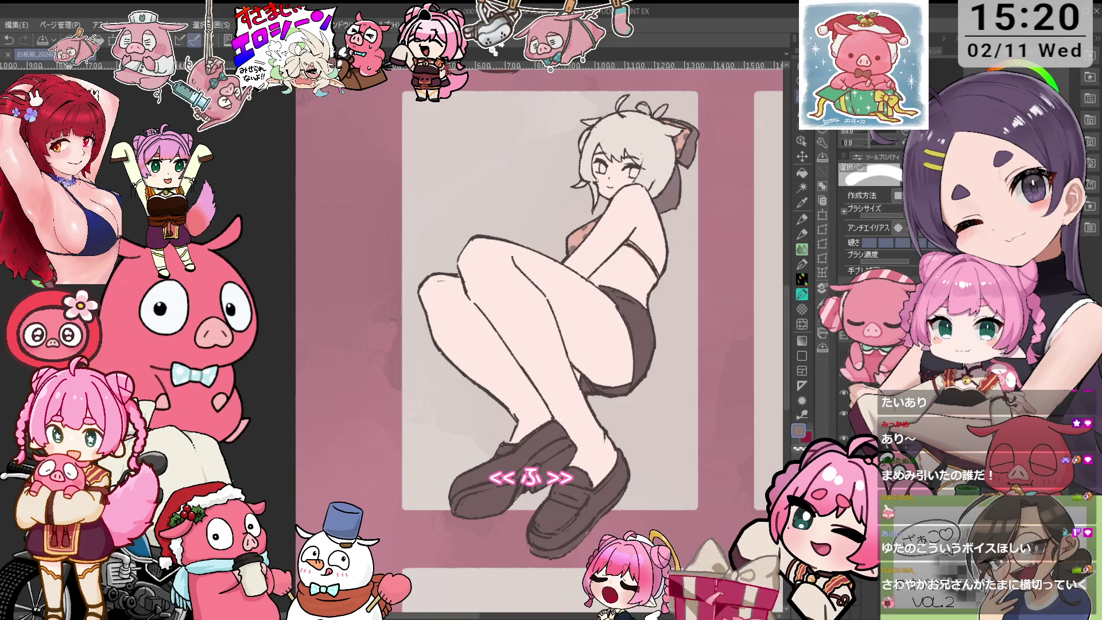
pyautogui.scroll(2, 329, 614)
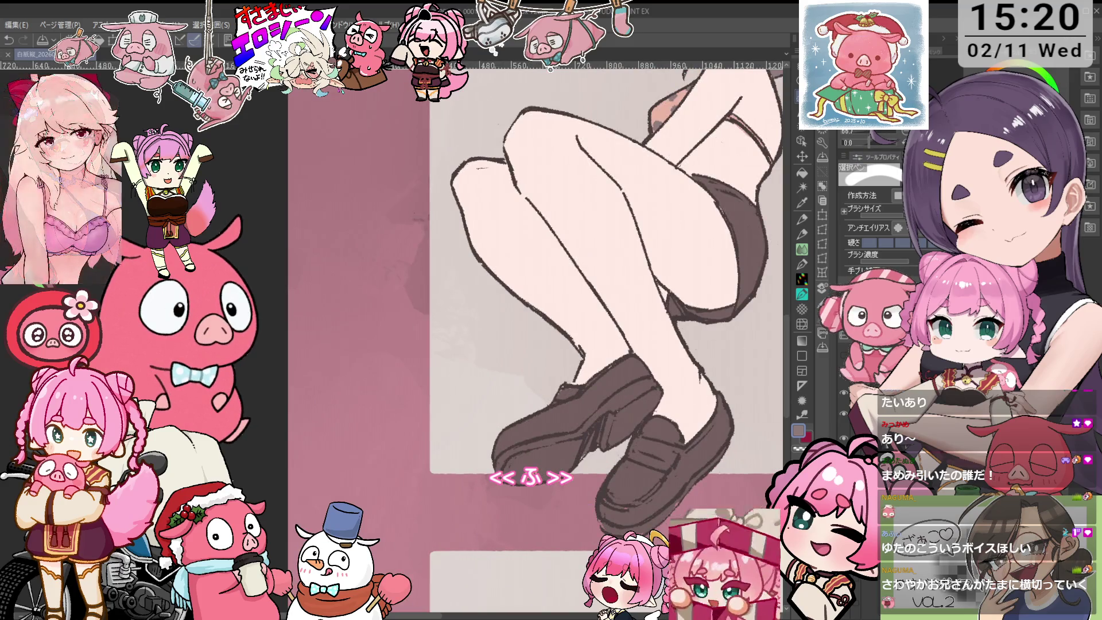
pyautogui.press('p')
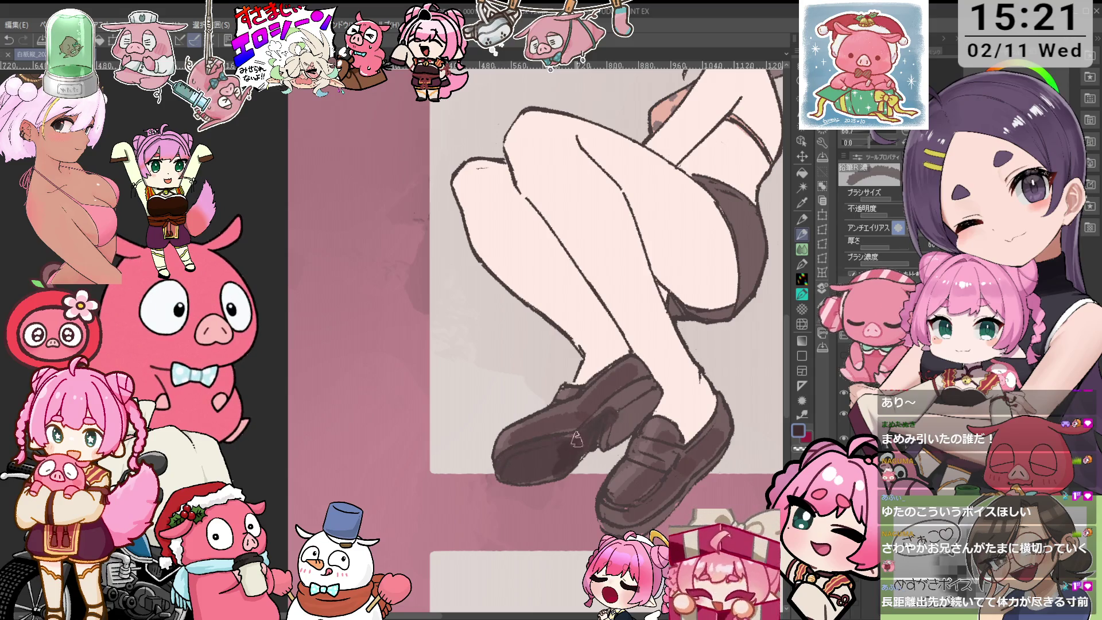
pyautogui.moveTo(623, 401); pyautogui.dragTo(600, 449)
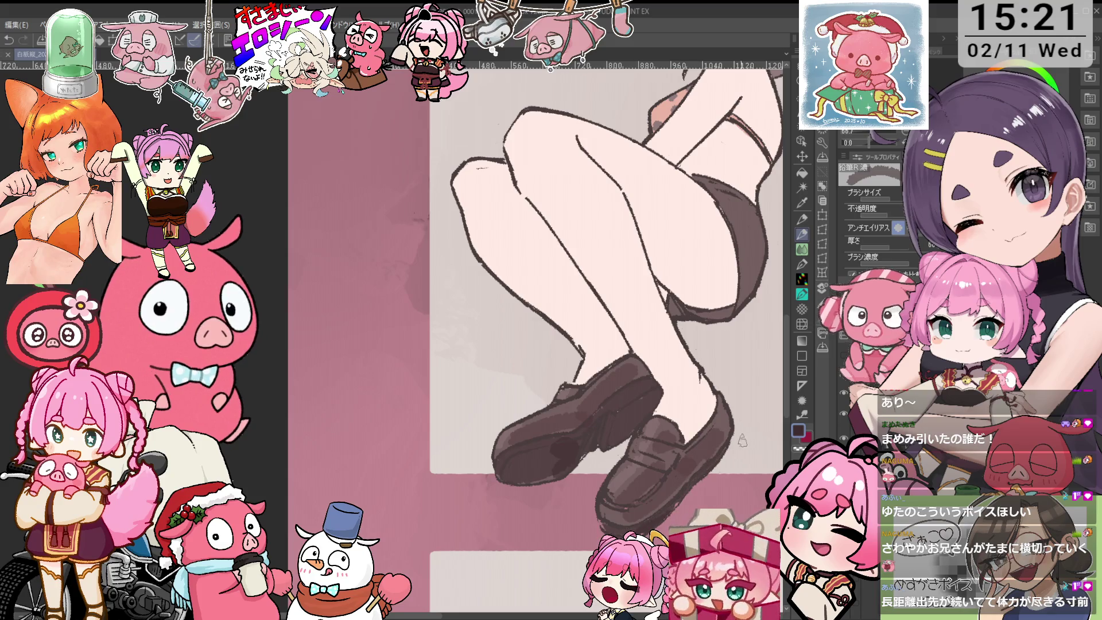
pyautogui.moveTo(536, 475); pyautogui.dragTo(515, 480)
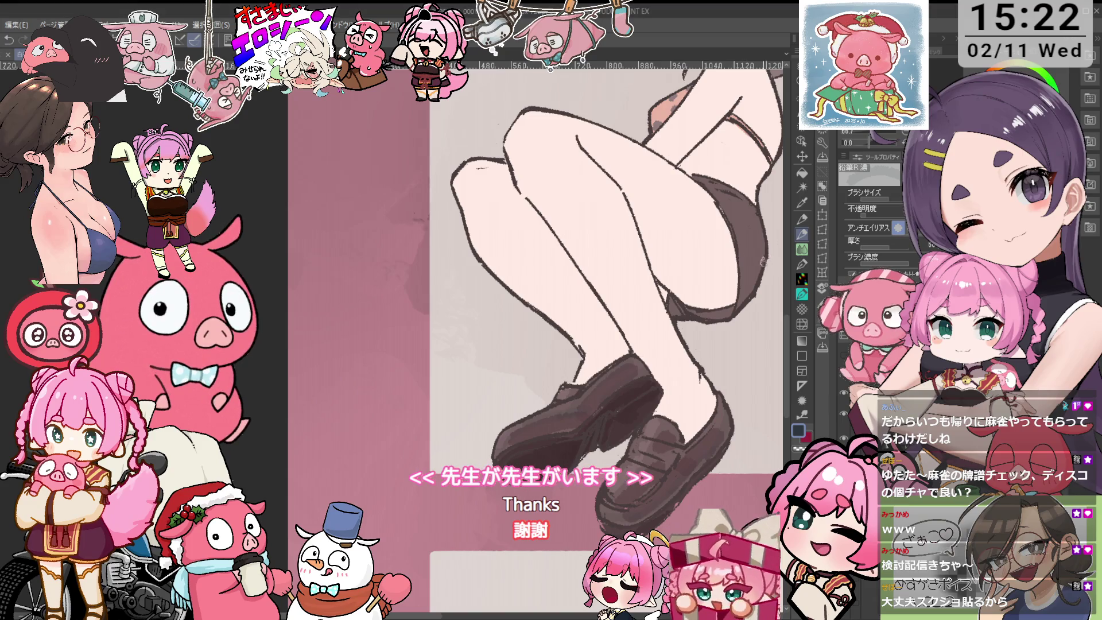
pyautogui.moveTo(663, 396); pyautogui.dragTo(628, 376)
pyautogui.press('i')
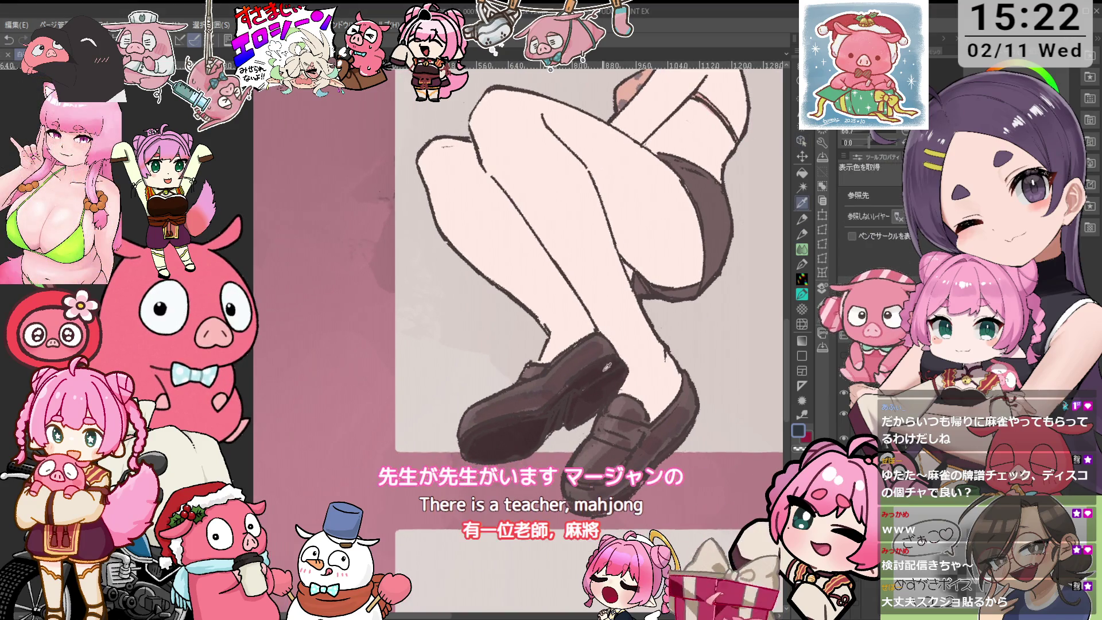
pyautogui.press('-')
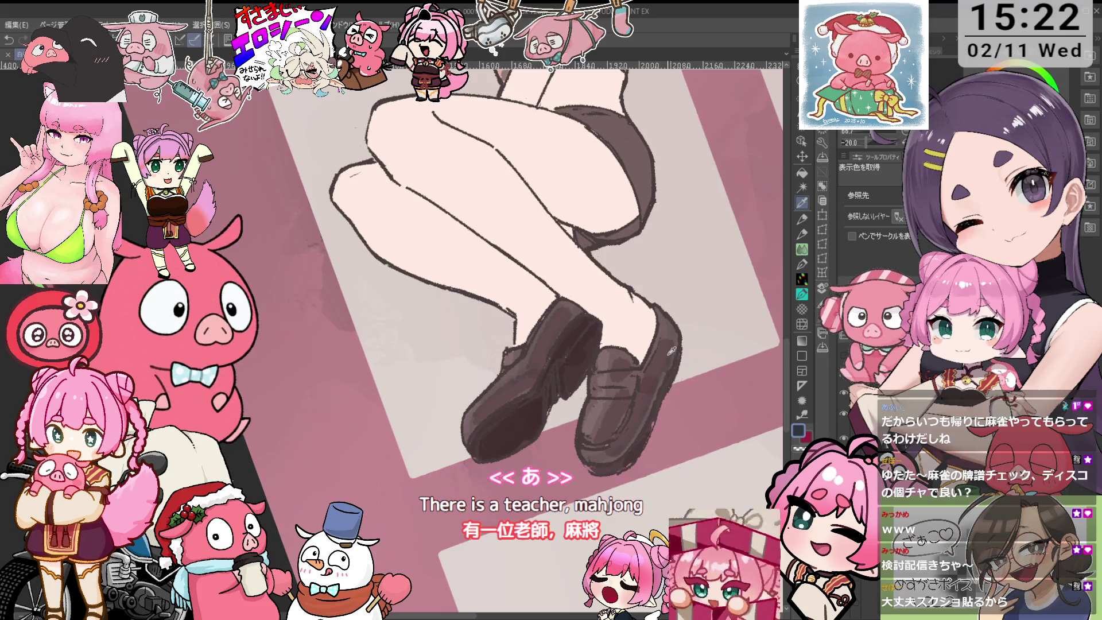
pyautogui.press('-')
pyautogui.scroll(-2, 651, 378)
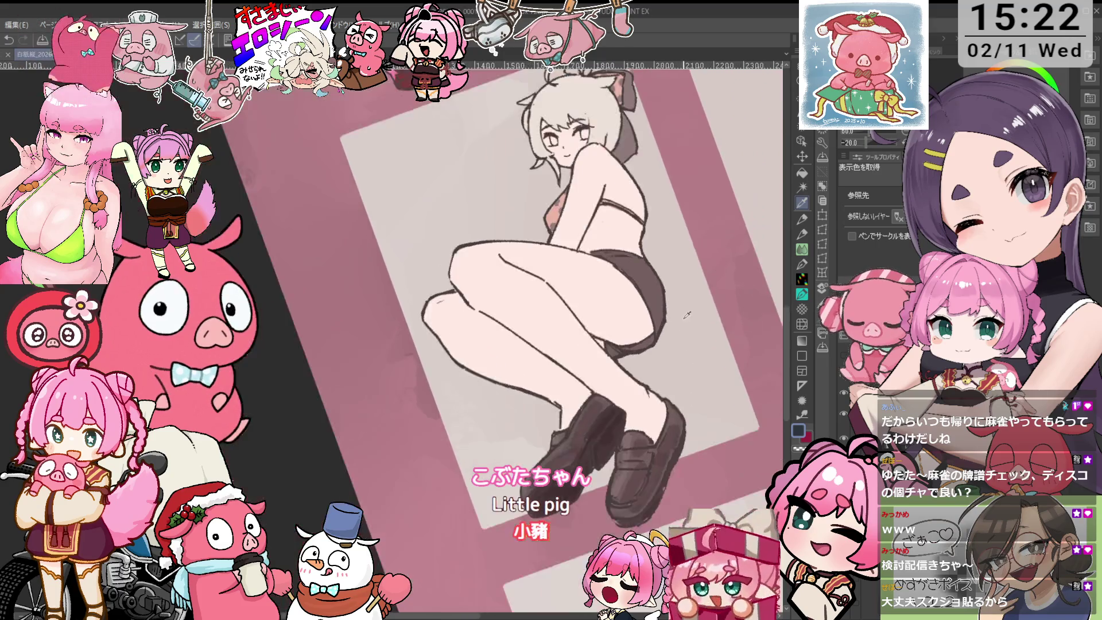
pyautogui.press('o')
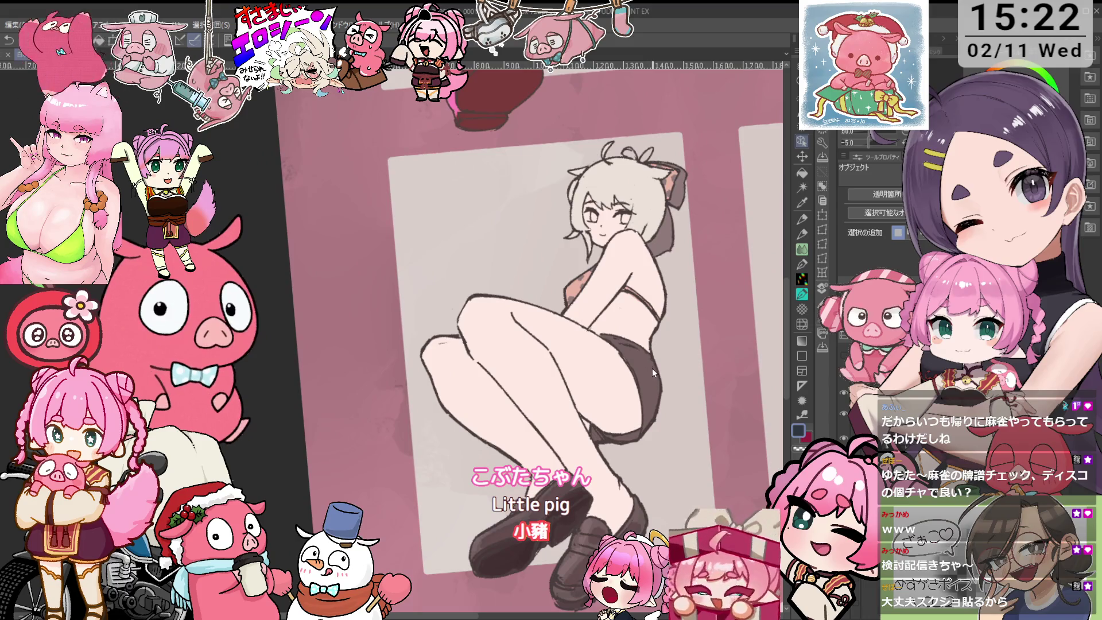
pyautogui.press('i')
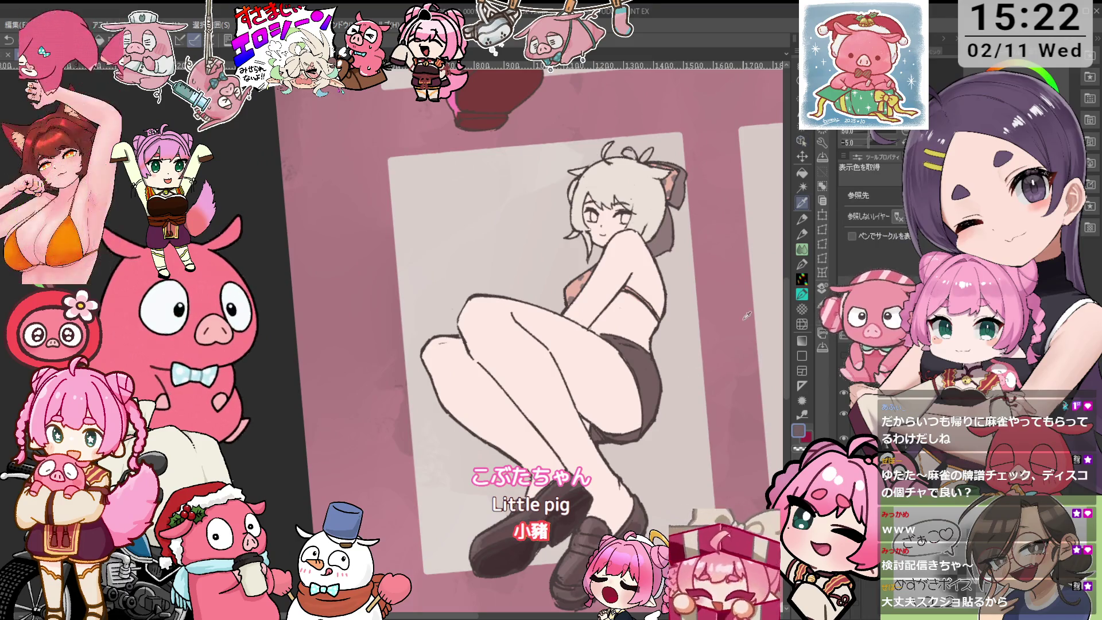
pyautogui.press('p')
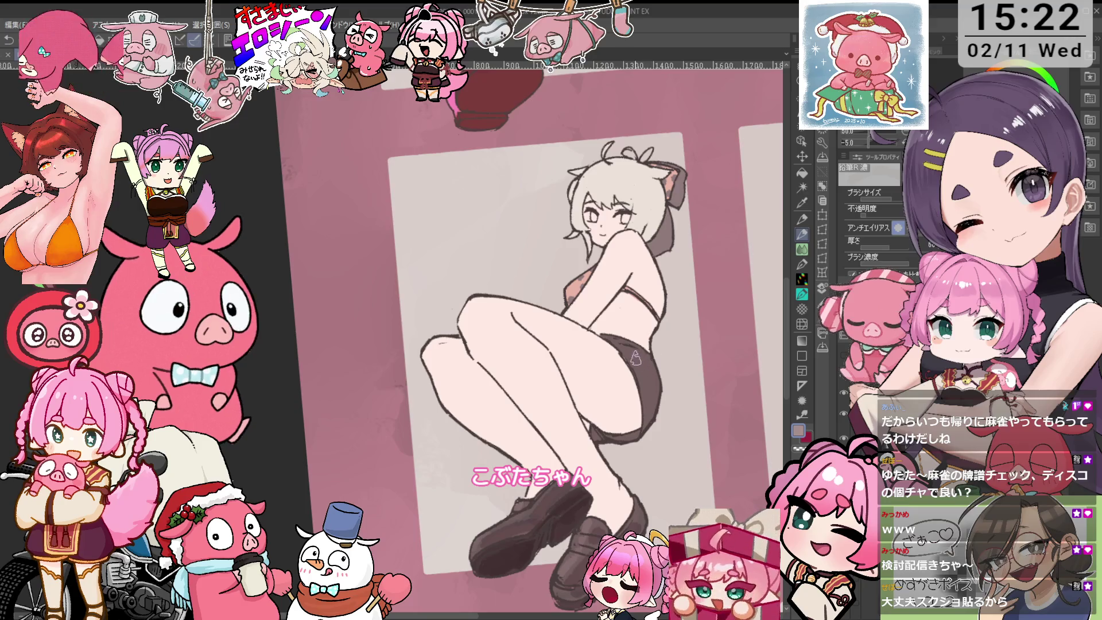
pyautogui.press('o')
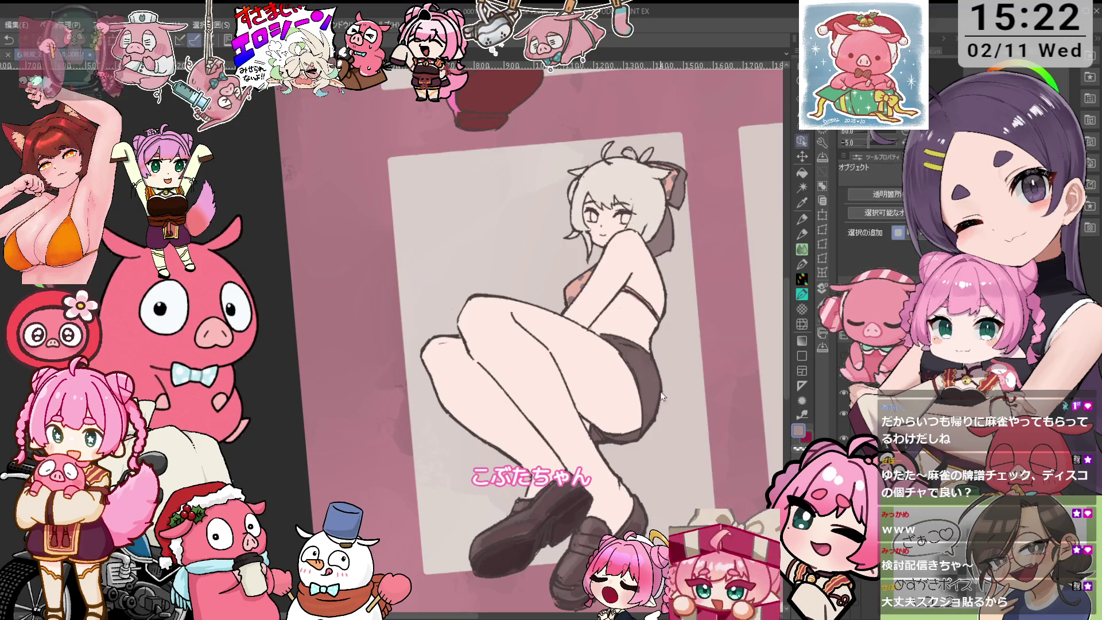
pyautogui.press('p')
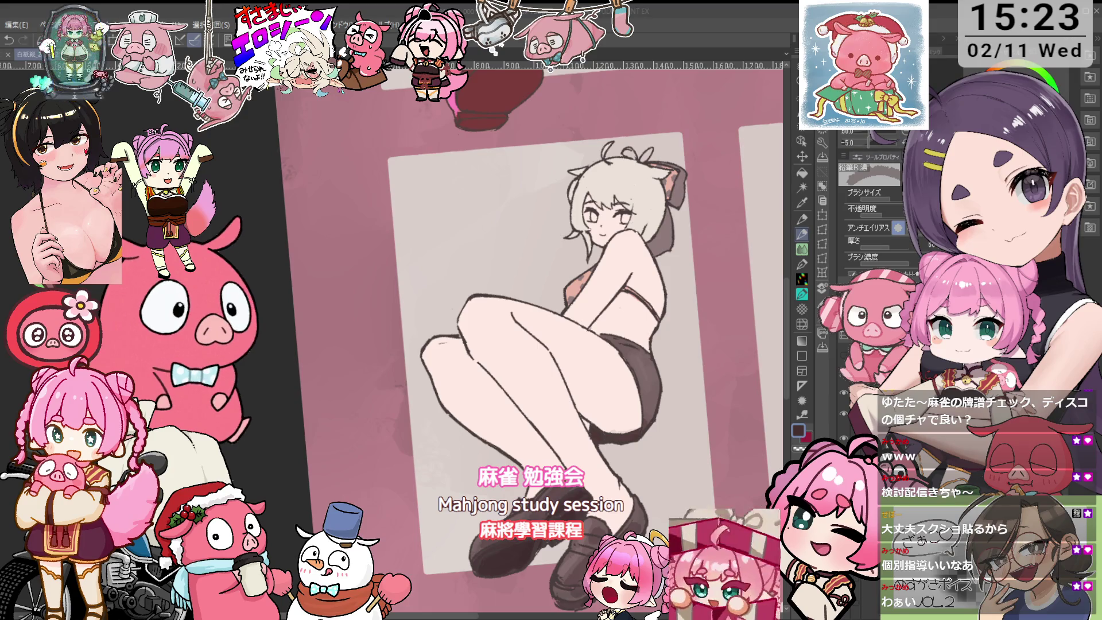
# - Zoom in on the girl's face, switching between eyedropper, pencil and eraser
pyautogui.scroll(2, 547, 339)
pyautogui.scroll(3, 533, 338)
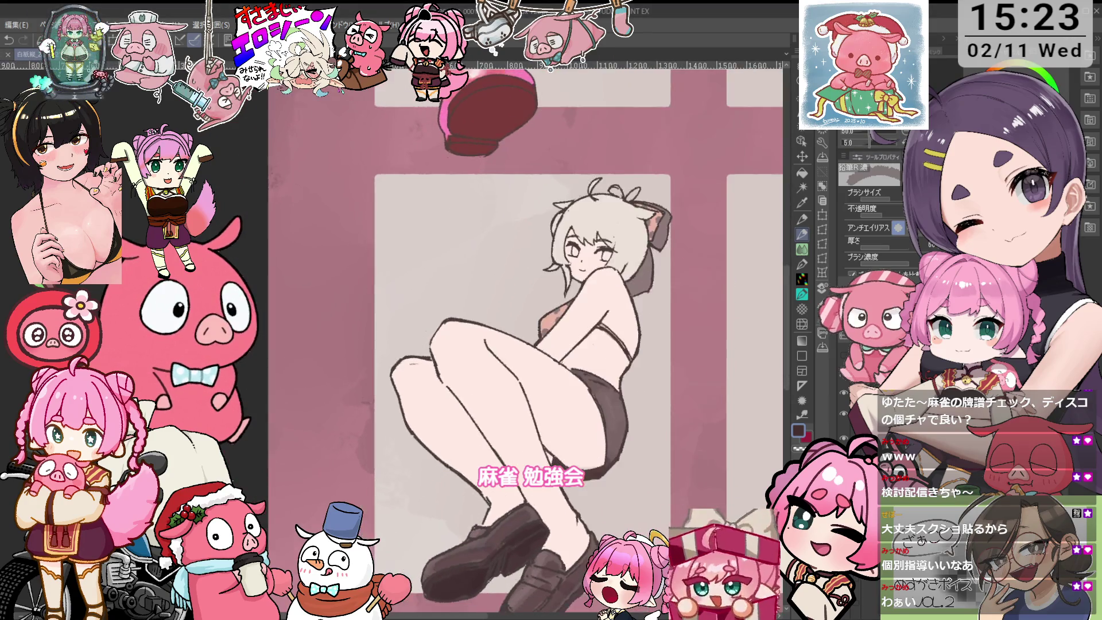
pyautogui.press('i')
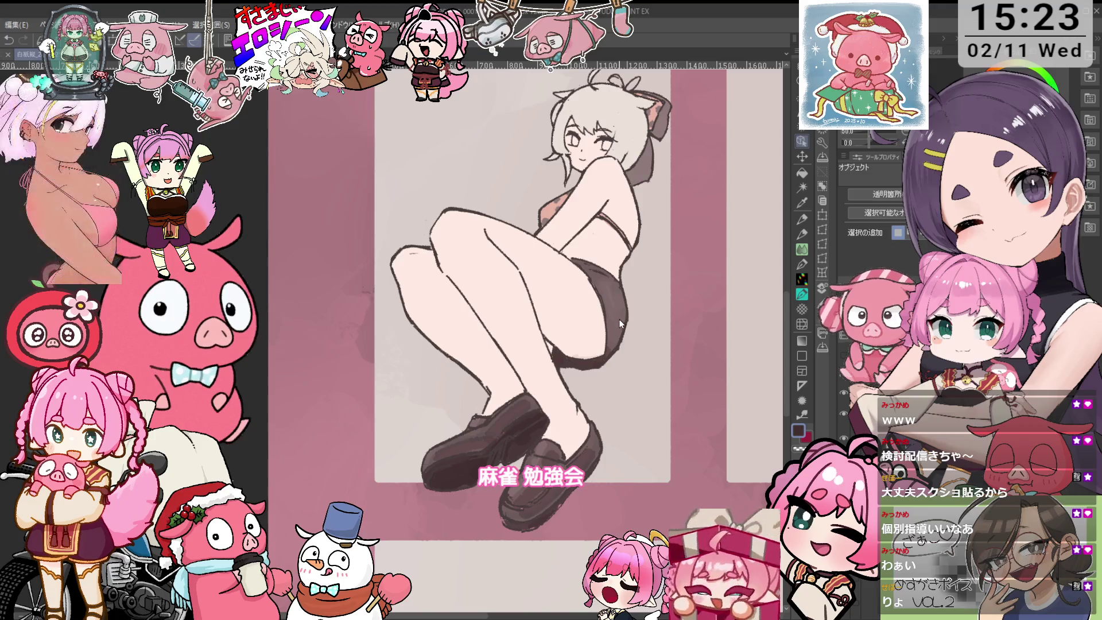
pyautogui.press('p')
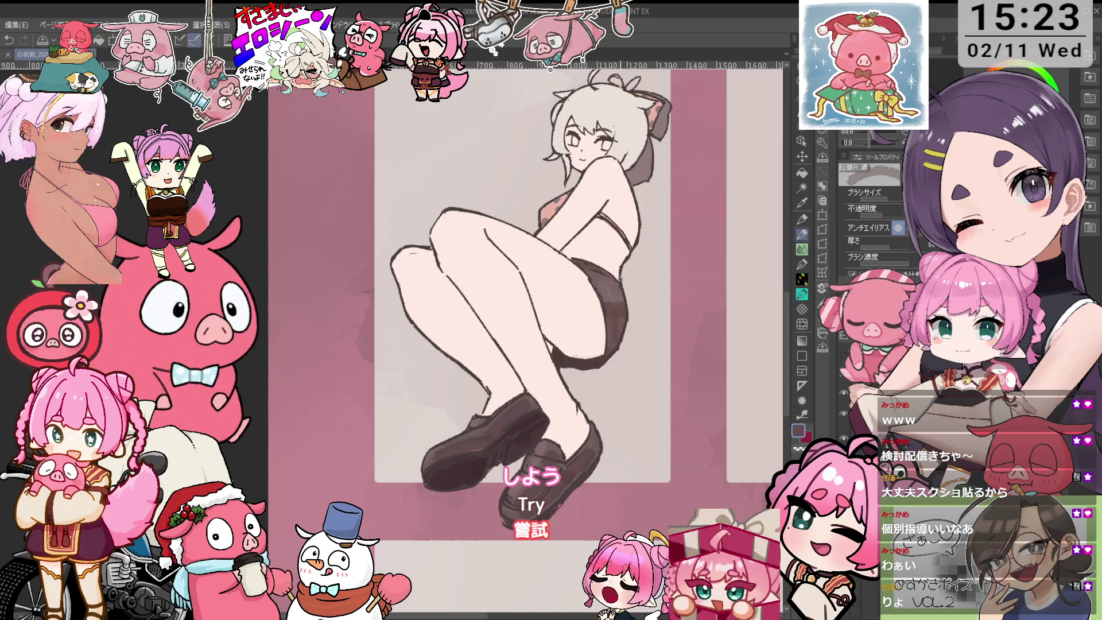
pyautogui.scroll(2, 522, 321)
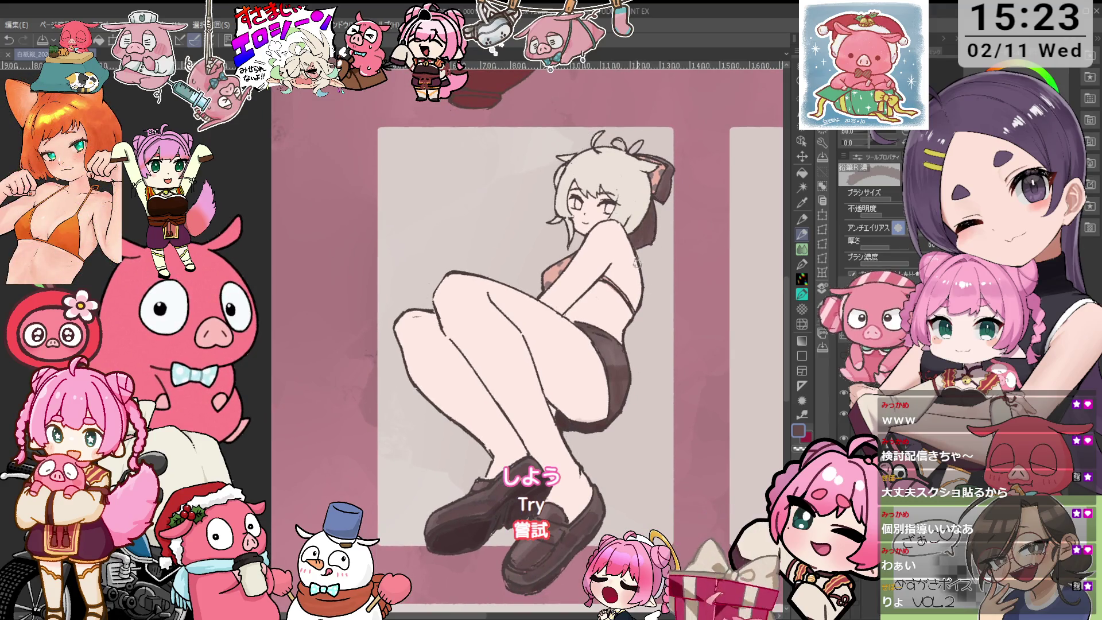
pyautogui.scroll(1, 639, 254)
pyautogui.scroll(1, 652, 271)
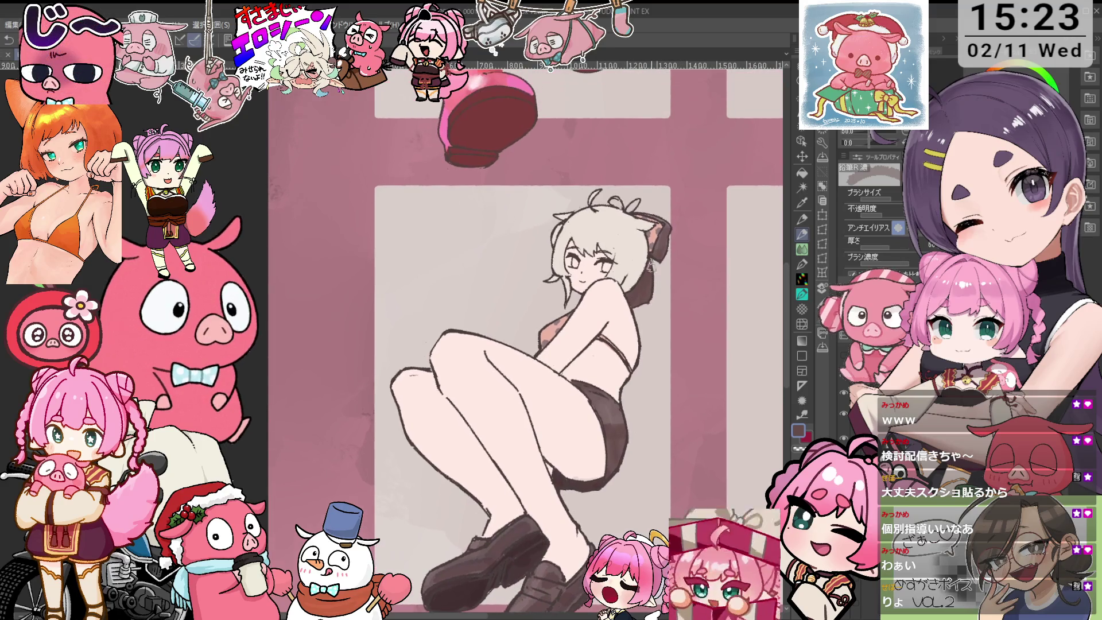
pyautogui.scroll(2, 660, 261)
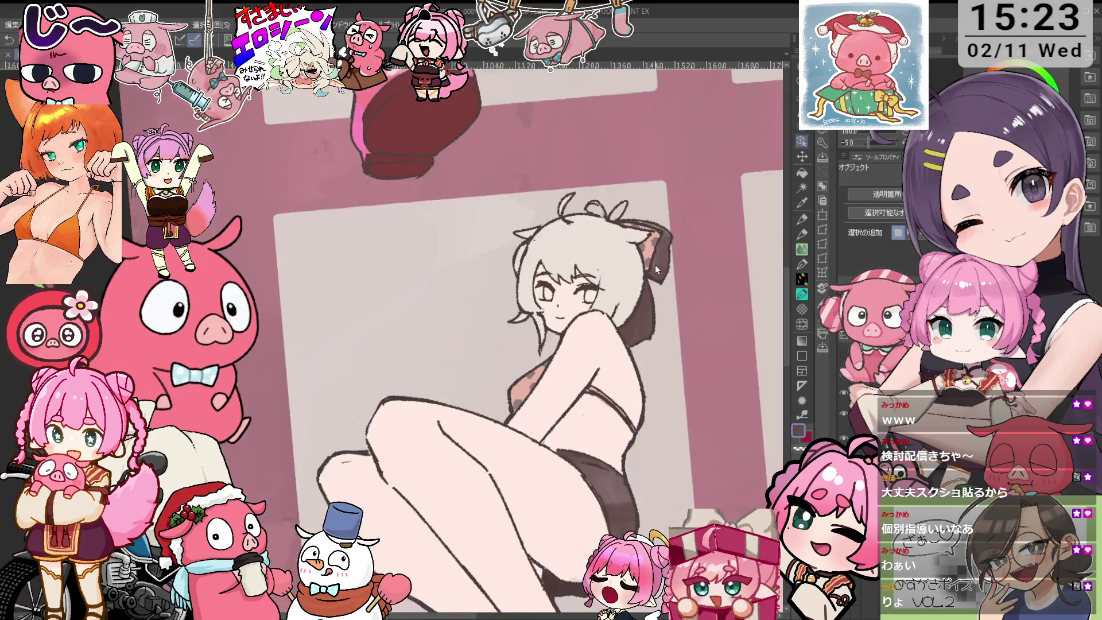
pyautogui.scroll(1, 658, 264)
pyautogui.scroll(1, 657, 264)
pyautogui.scroll(1, 658, 264)
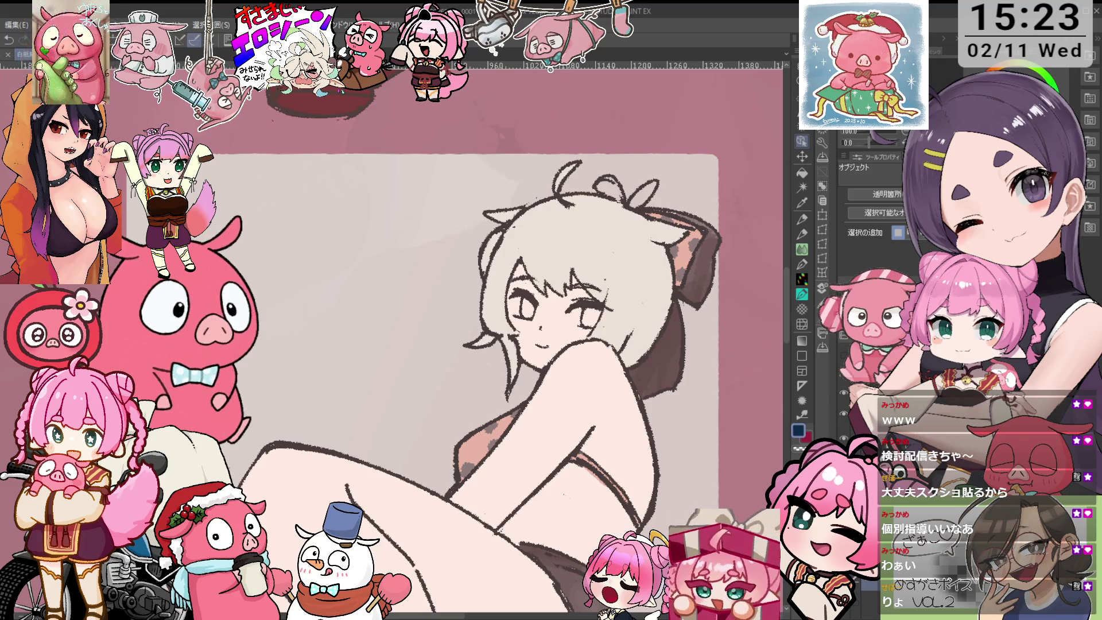
pyautogui.press('p')
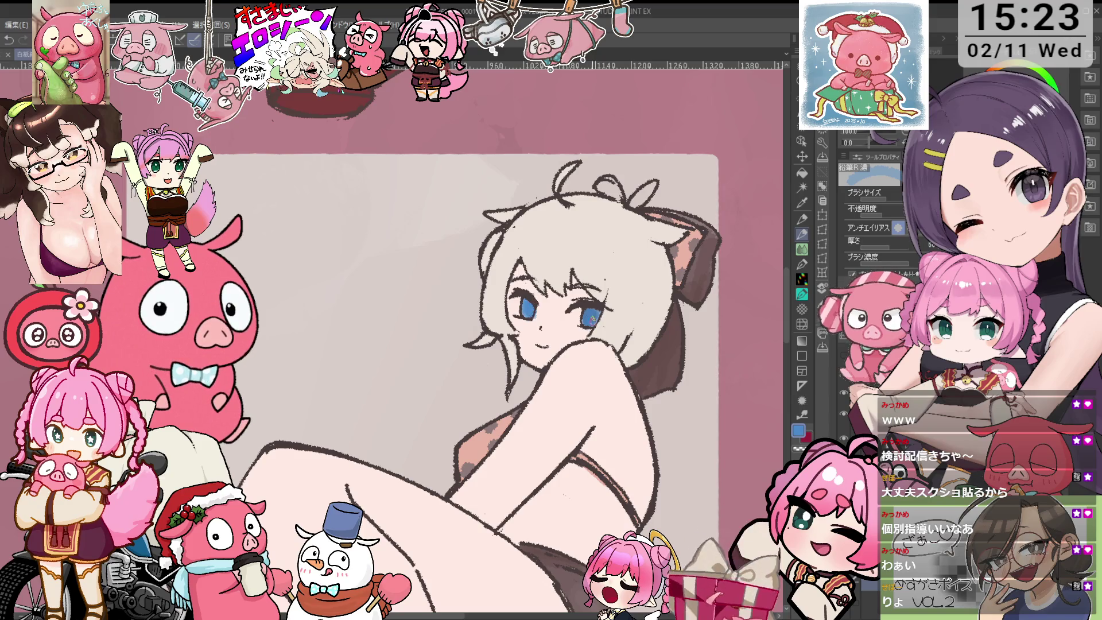
pyautogui.press('e')
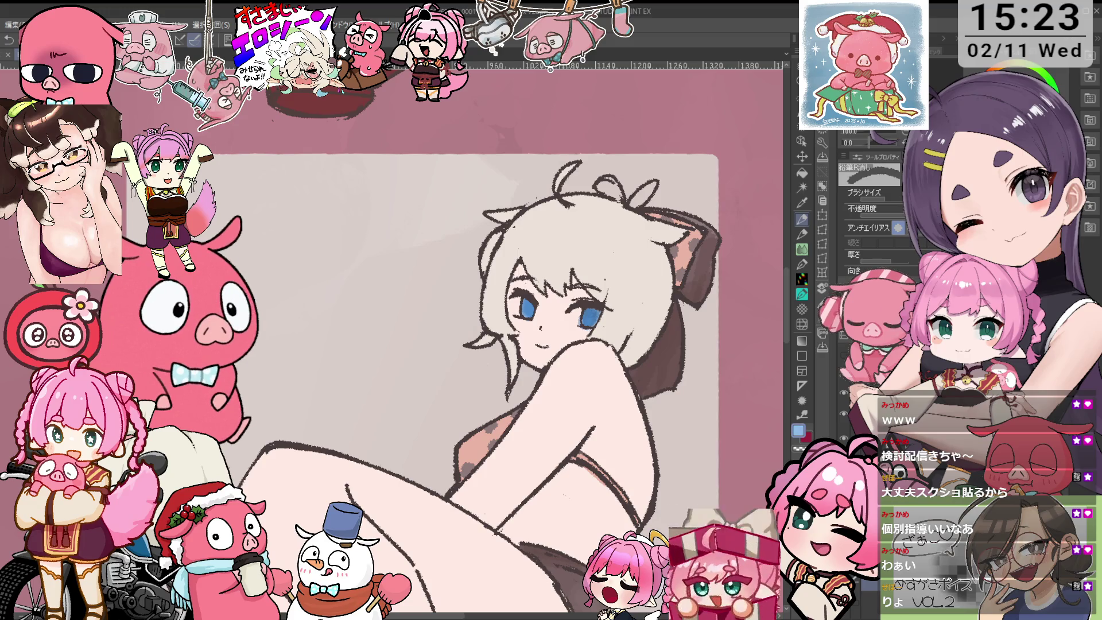
pyautogui.press('p')
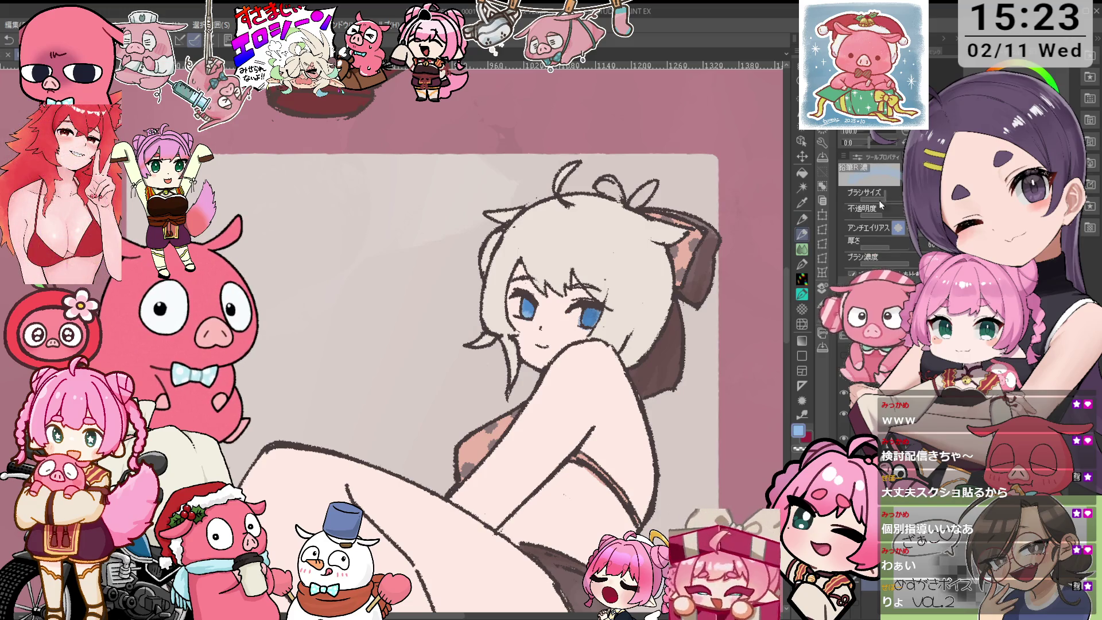
pyautogui.hotkey('ctrl', '+')
pyautogui.hscroll(2, 605, 302)
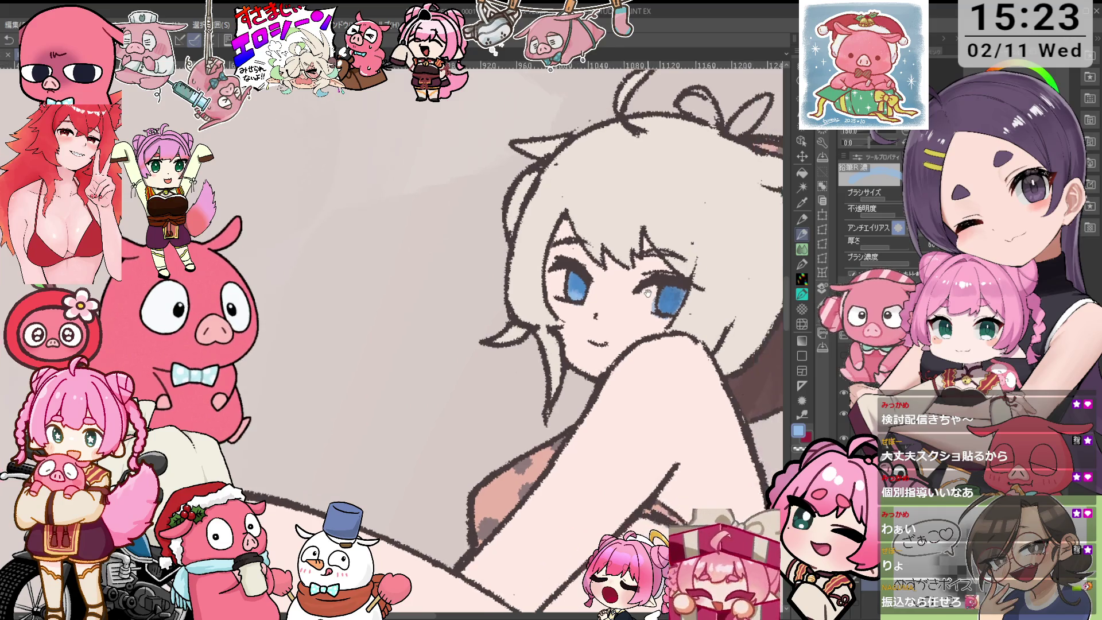
pyautogui.press('e')
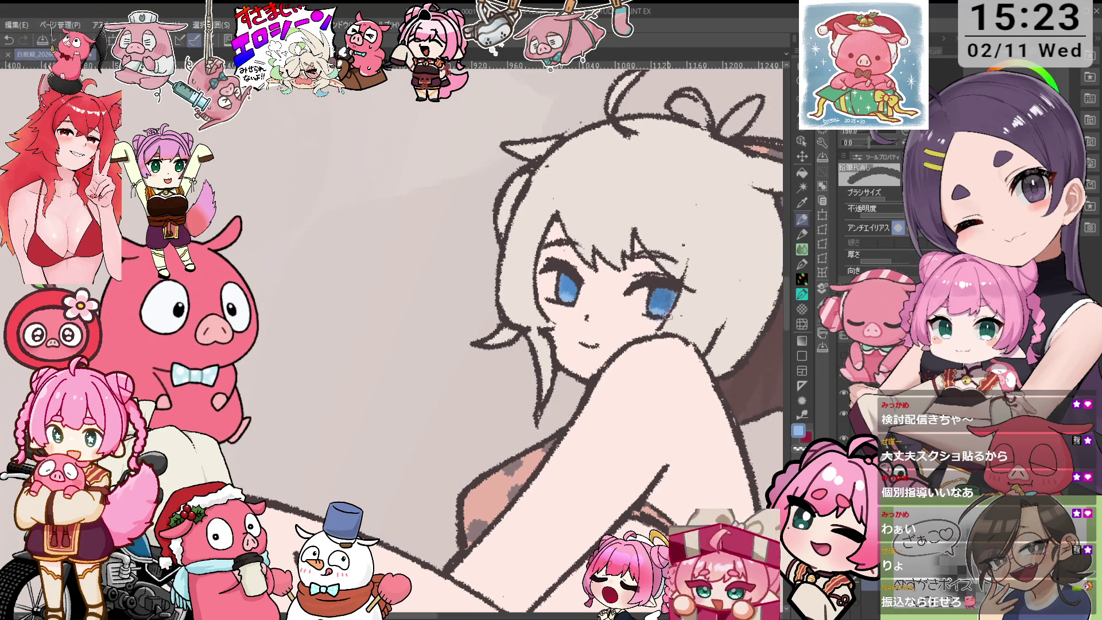
pyautogui.press('p')
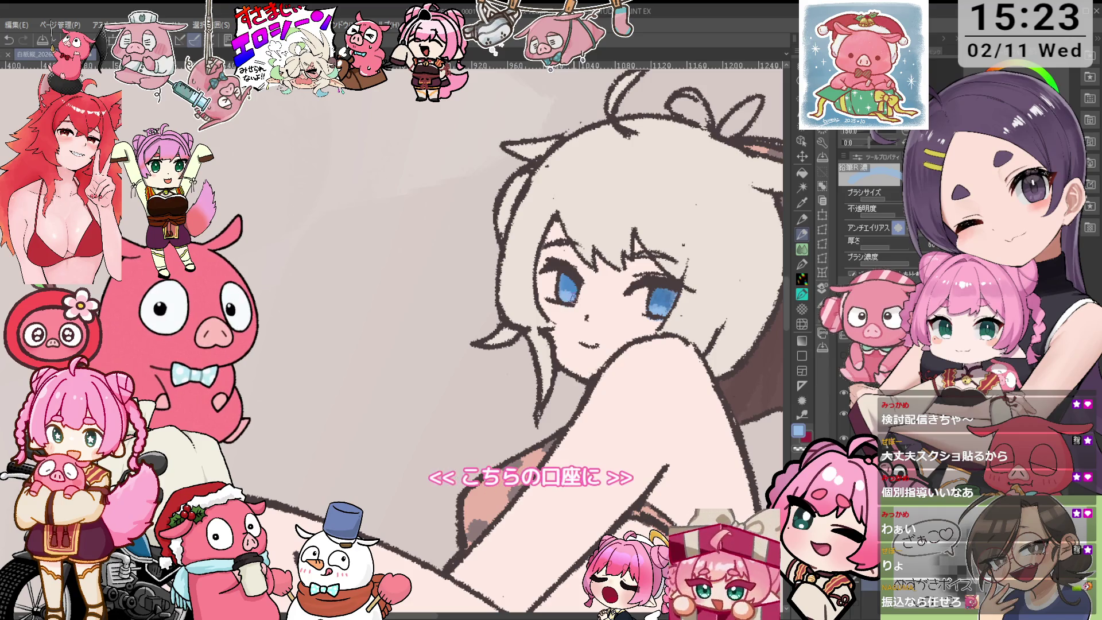
# - Dab a small white highlight into the lower part of the left eye
pyautogui.press('x')
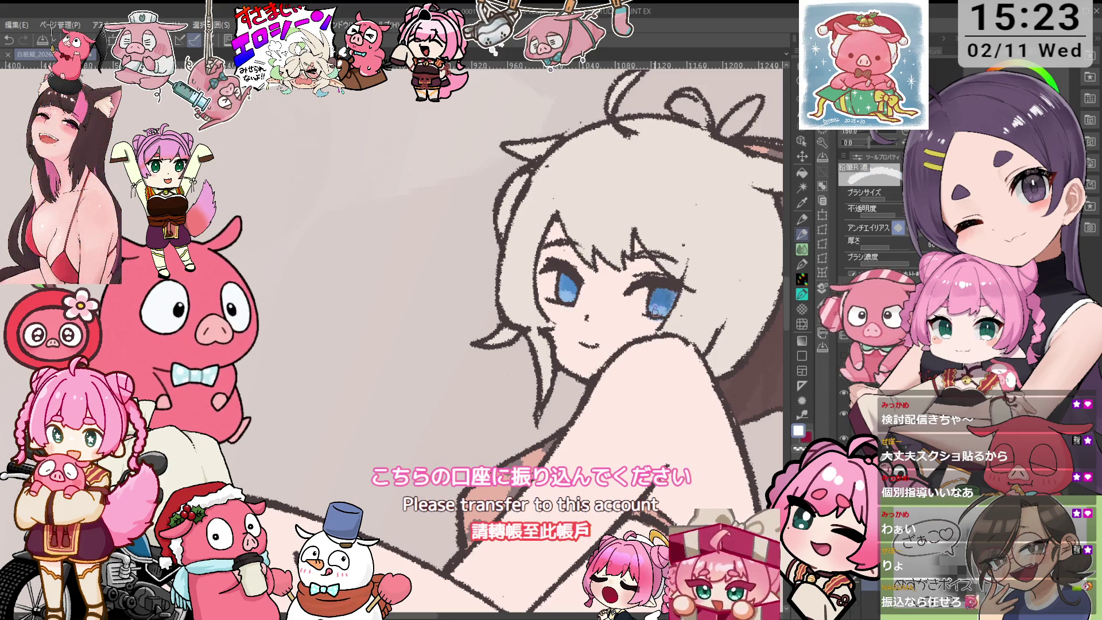
pyautogui.moveTo(563, 294); pyautogui.dragTo(569, 298)
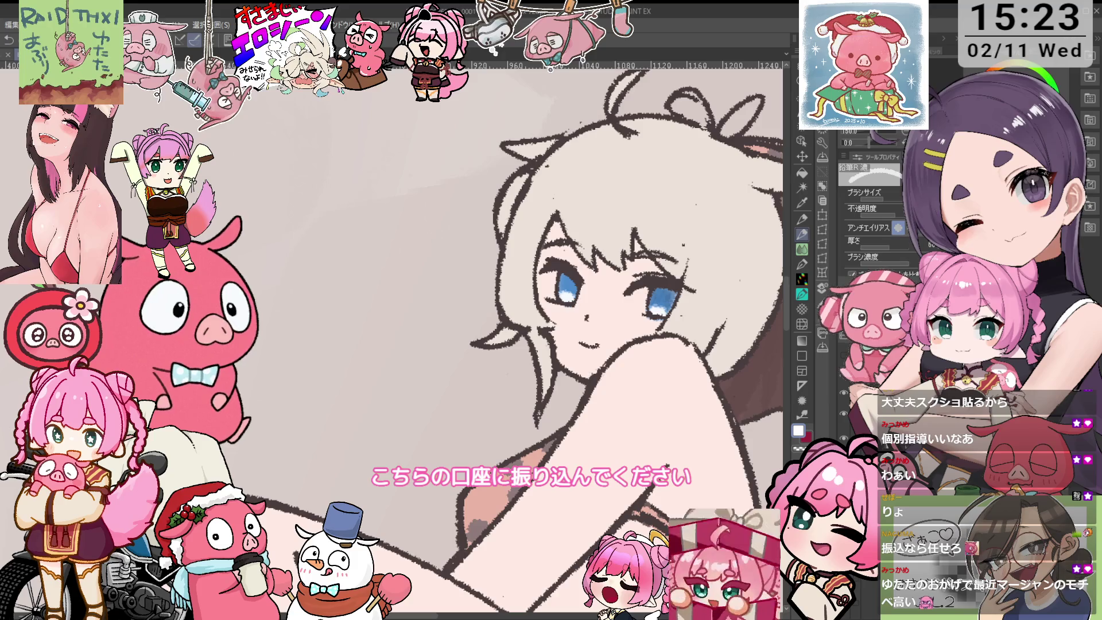
pyautogui.press('o')
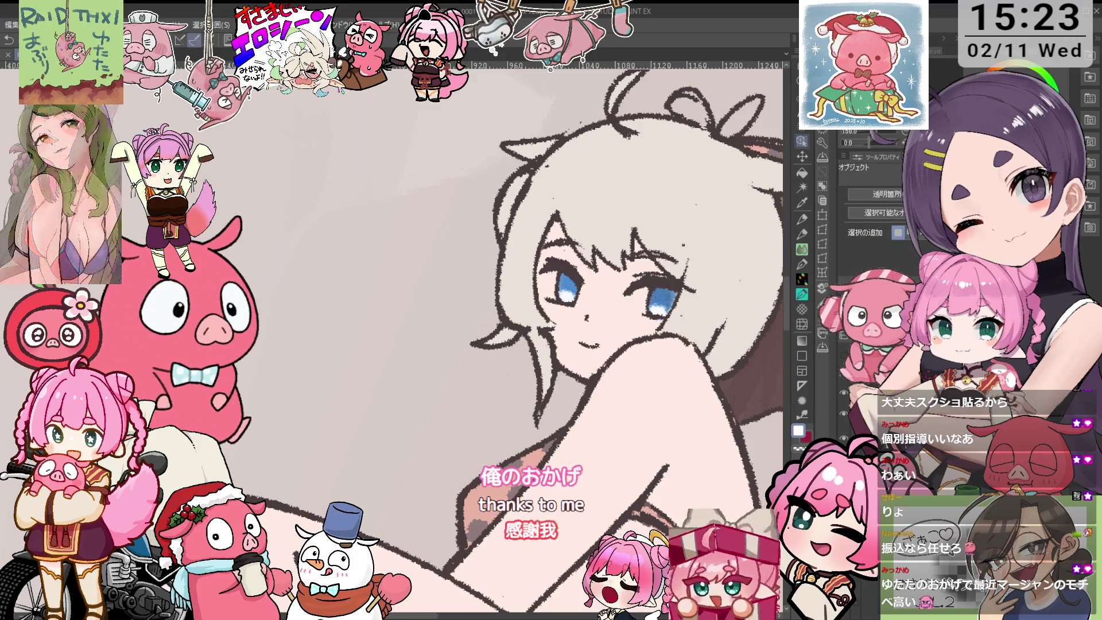
pyautogui.press('p')
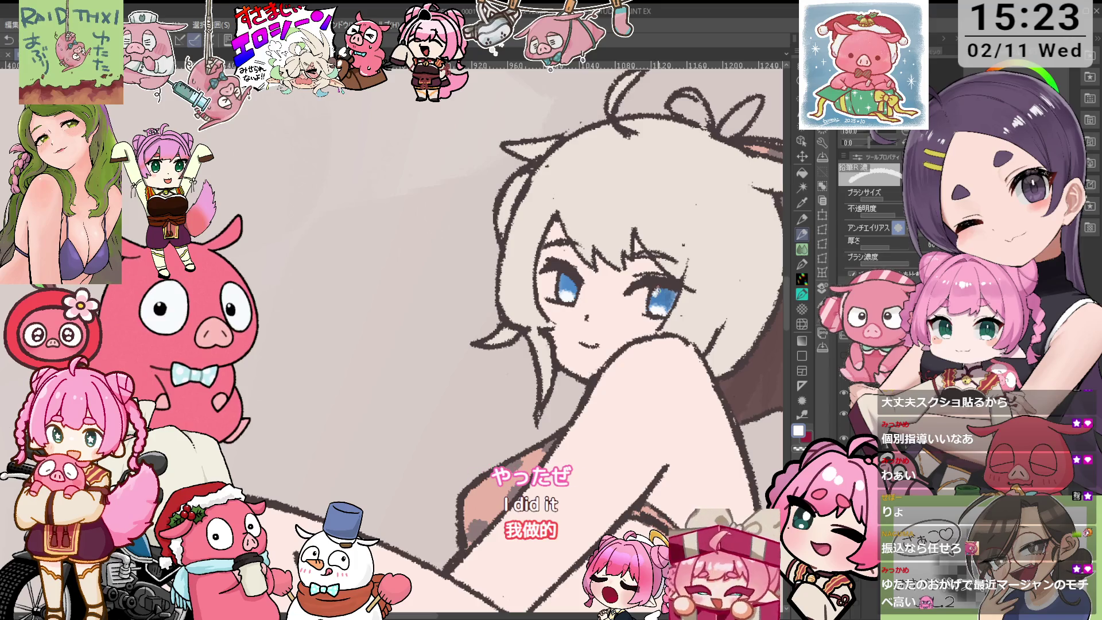
pyautogui.press('o')
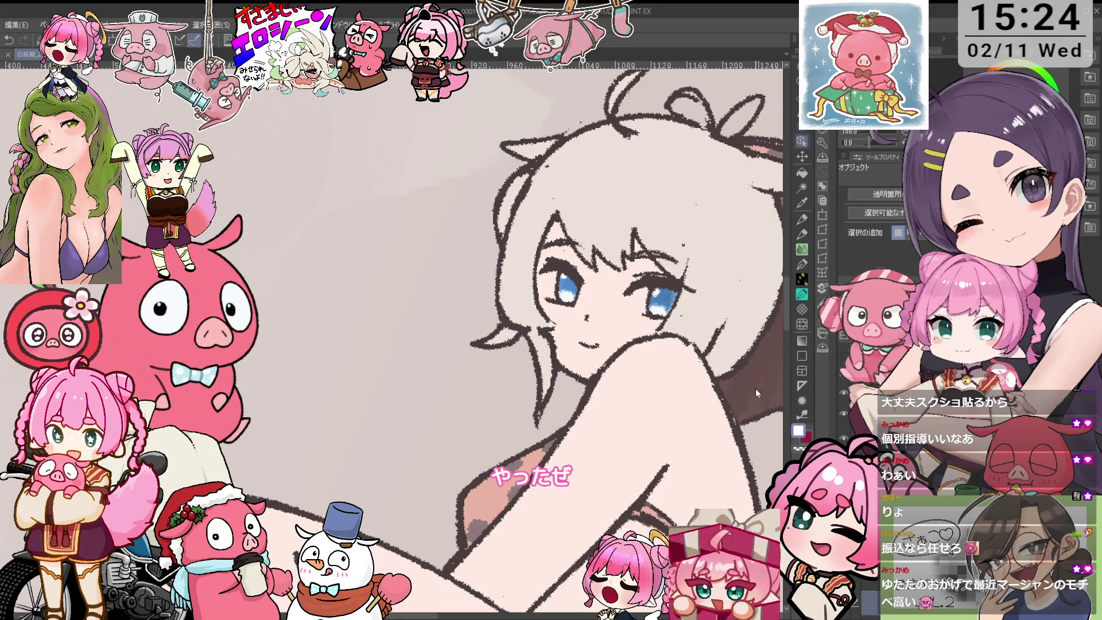
pyautogui.press('i')
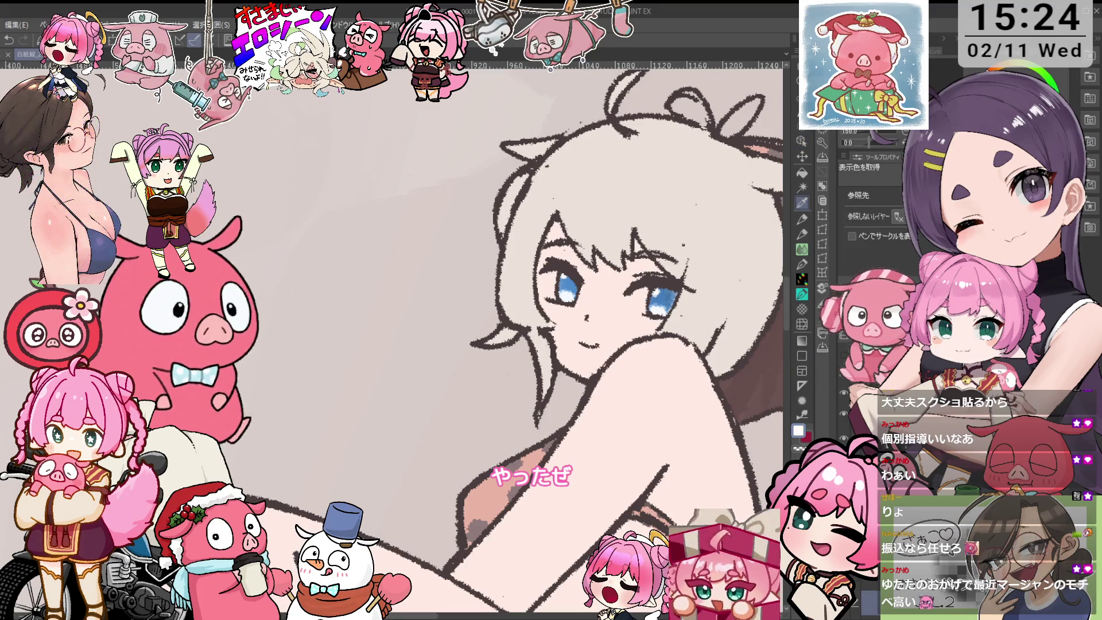
pyautogui.press('p')
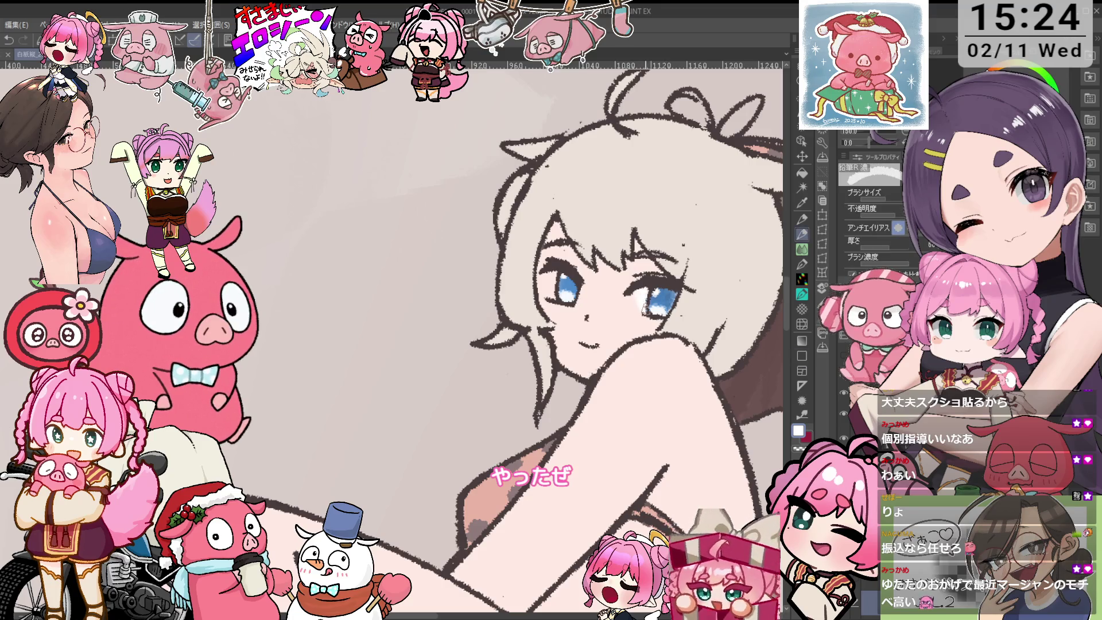
pyautogui.scroll(-2, 571, 287)
# - Paint light-blue shadow strokes down the thigh, undoing one trial stroke
pyautogui.press('o')
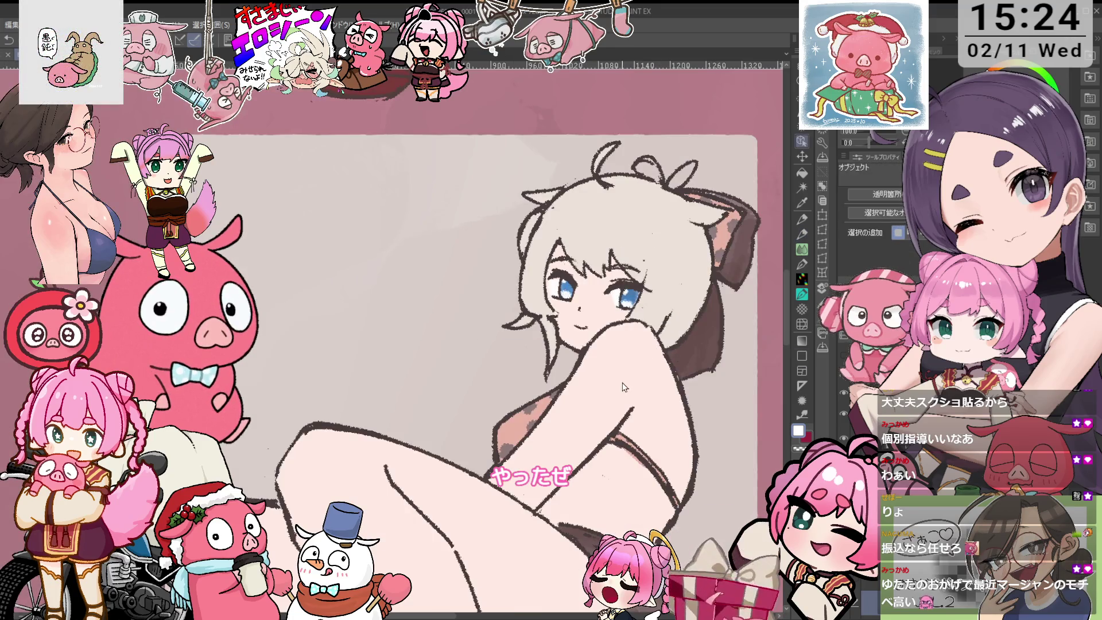
pyautogui.scroll(-4, 624, 388)
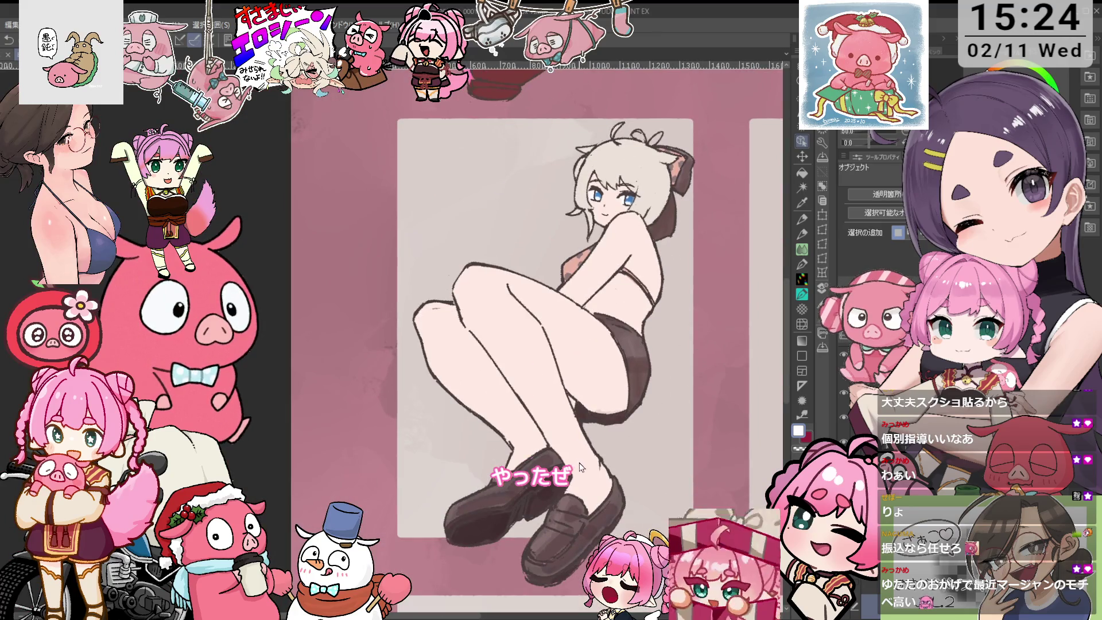
pyautogui.press('i')
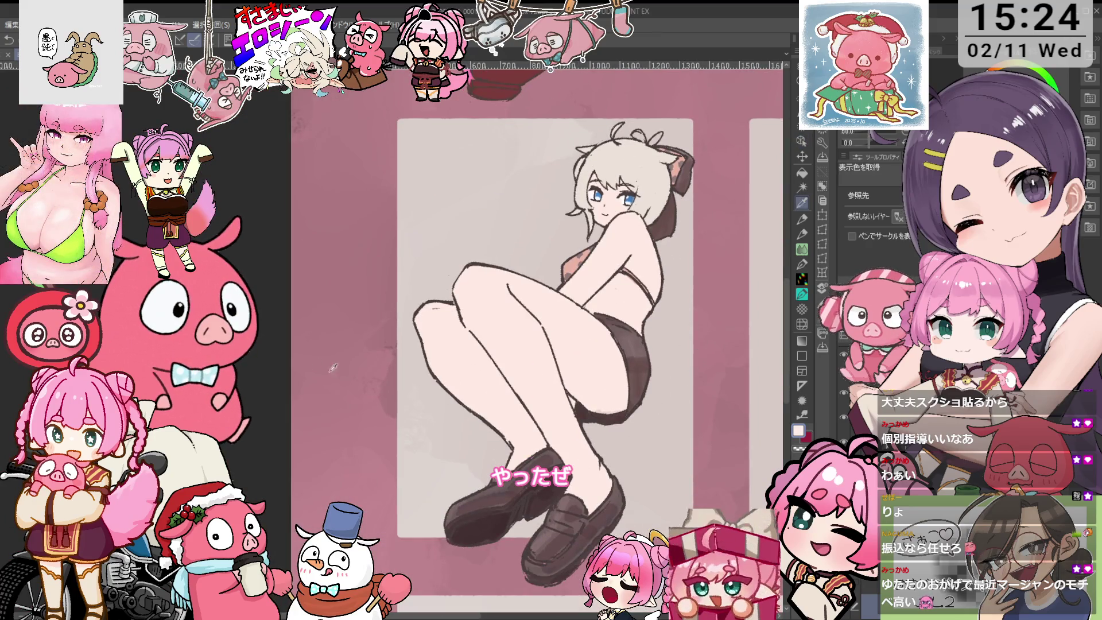
pyautogui.press('p')
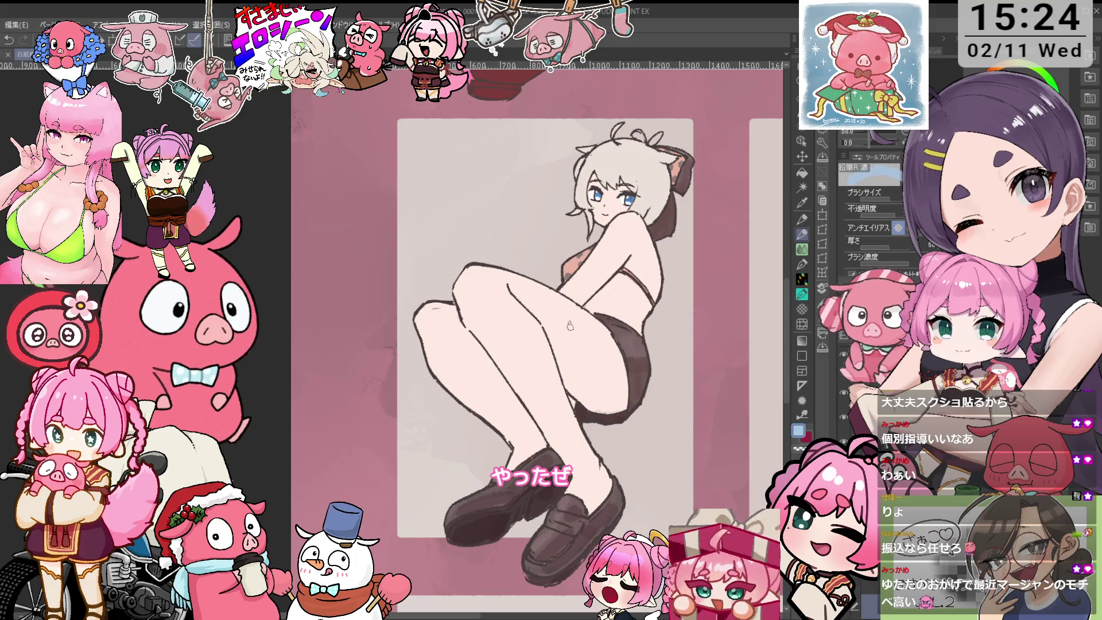
pyautogui.moveTo(574, 289)
pyautogui.mouseDown()
pyautogui.moveTo(534, 402)
pyautogui.moveTo(565, 396)
pyautogui.mouseUp()
pyautogui.hotkey('ctrl', 'z')
pyautogui.hotkey('ctrl', 'z')
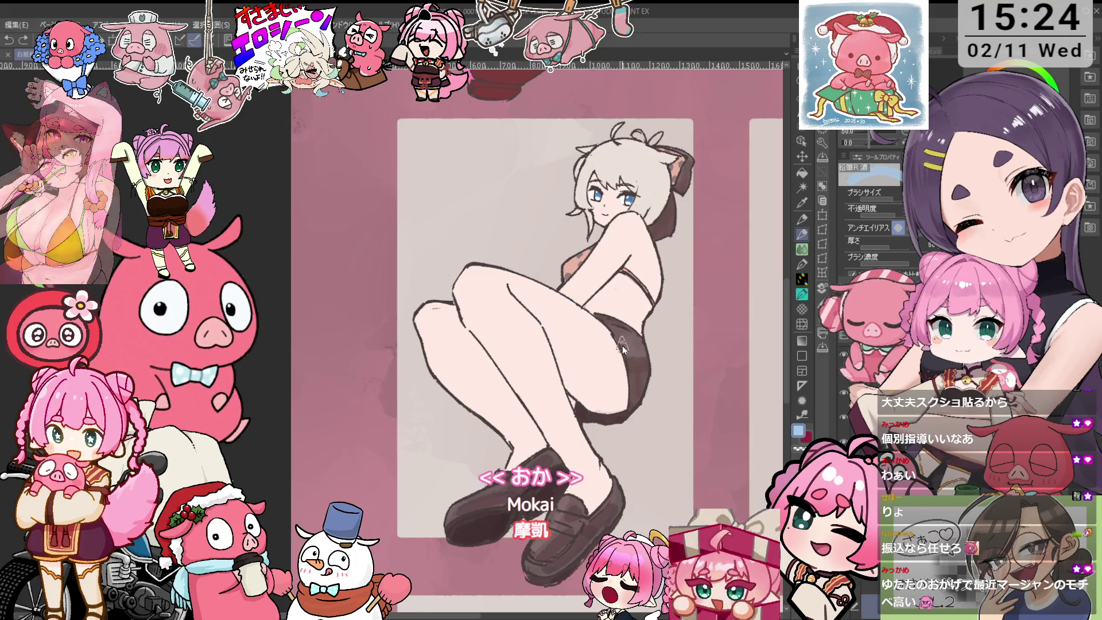
pyautogui.moveTo(568, 315); pyautogui.dragTo(586, 401)
pyautogui.moveTo(574, 338); pyautogui.dragTo(608, 407)
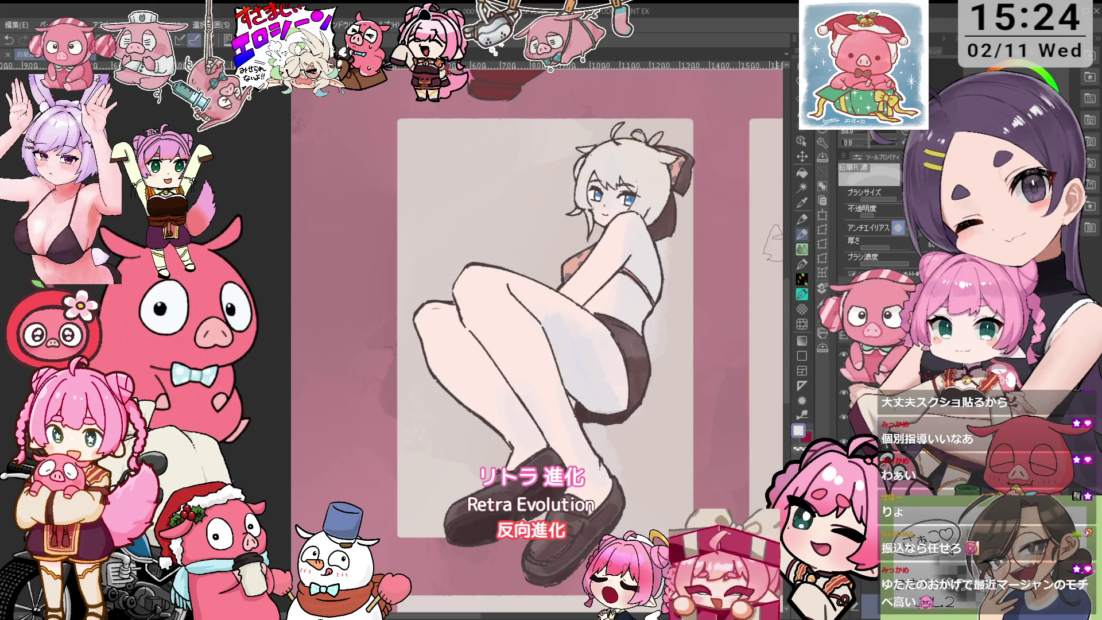
# - Pick the pale pink skin colour and add pinkish shading over the legs
pyautogui.press('i')
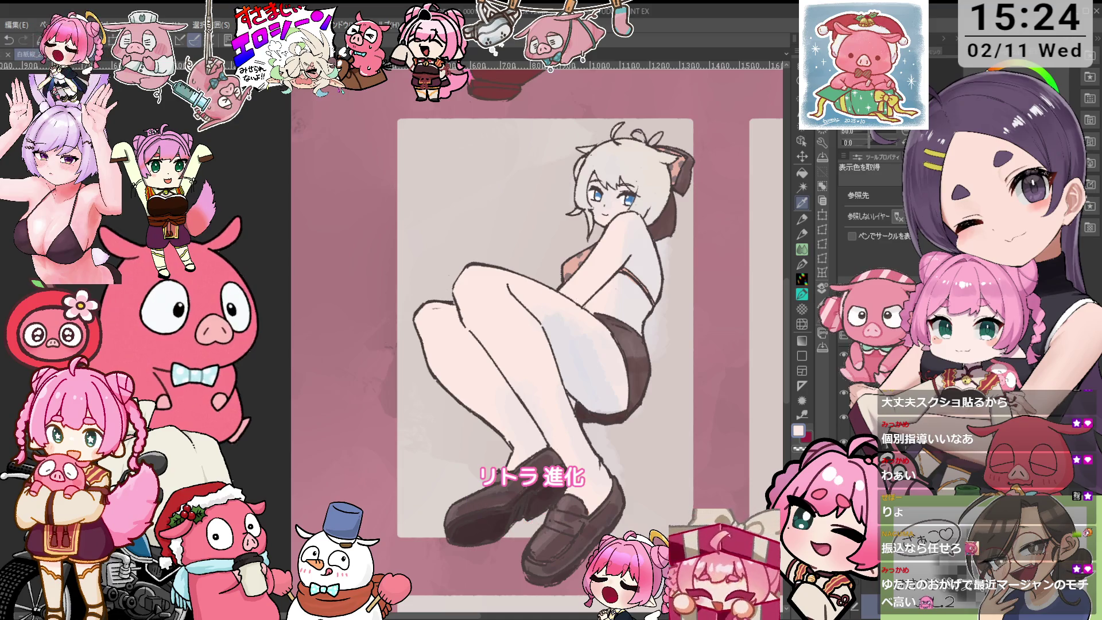
pyautogui.press('p')
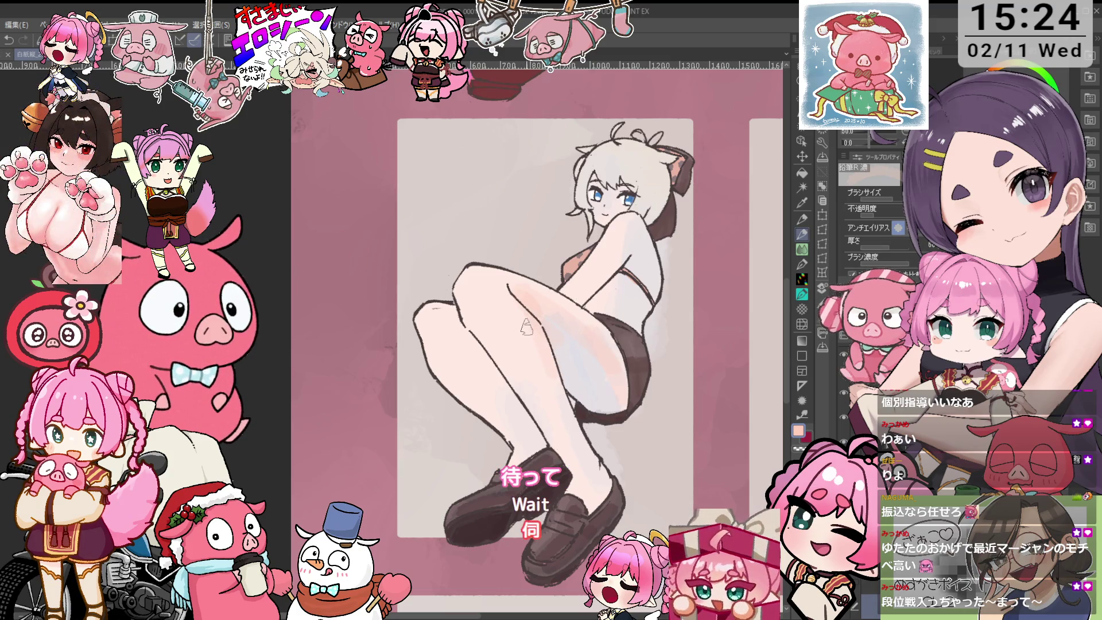
pyautogui.press('-')
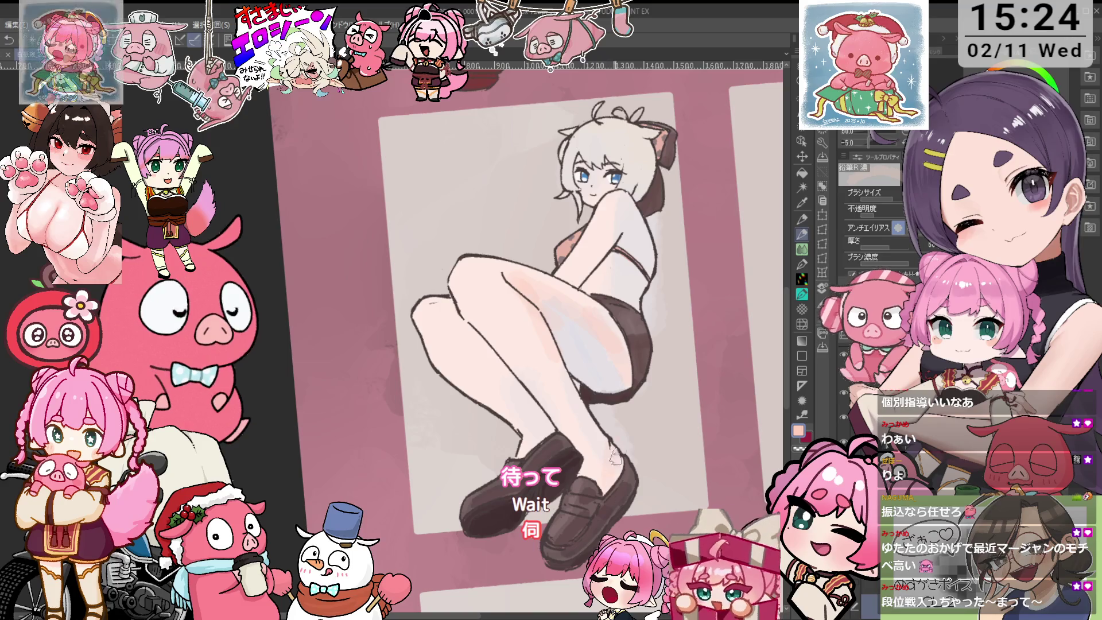
pyautogui.press('o')
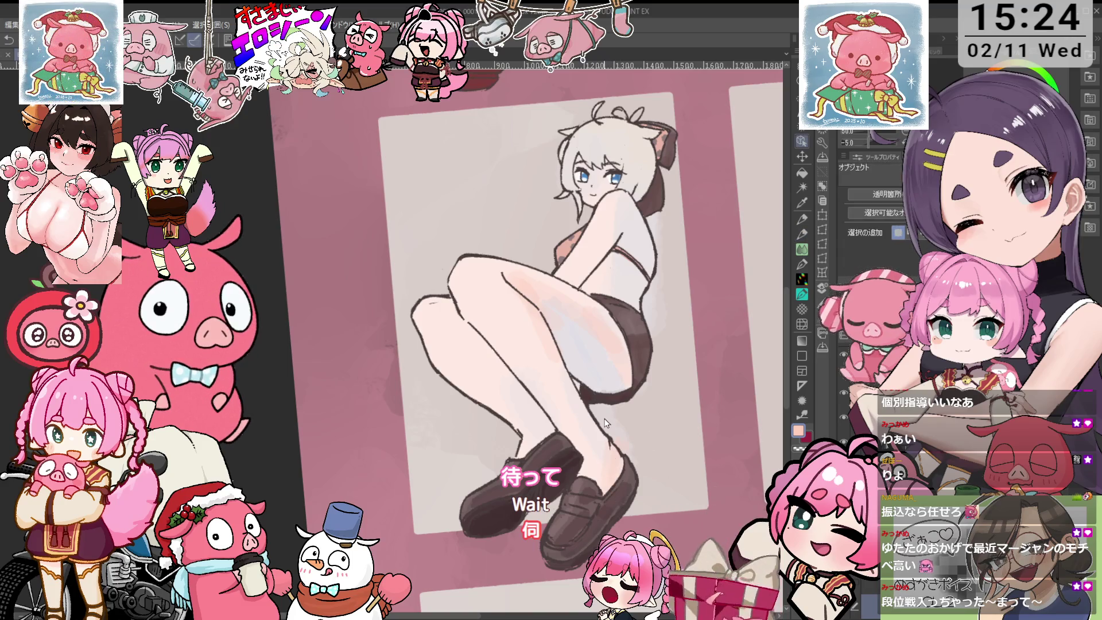
pyautogui.press('p')
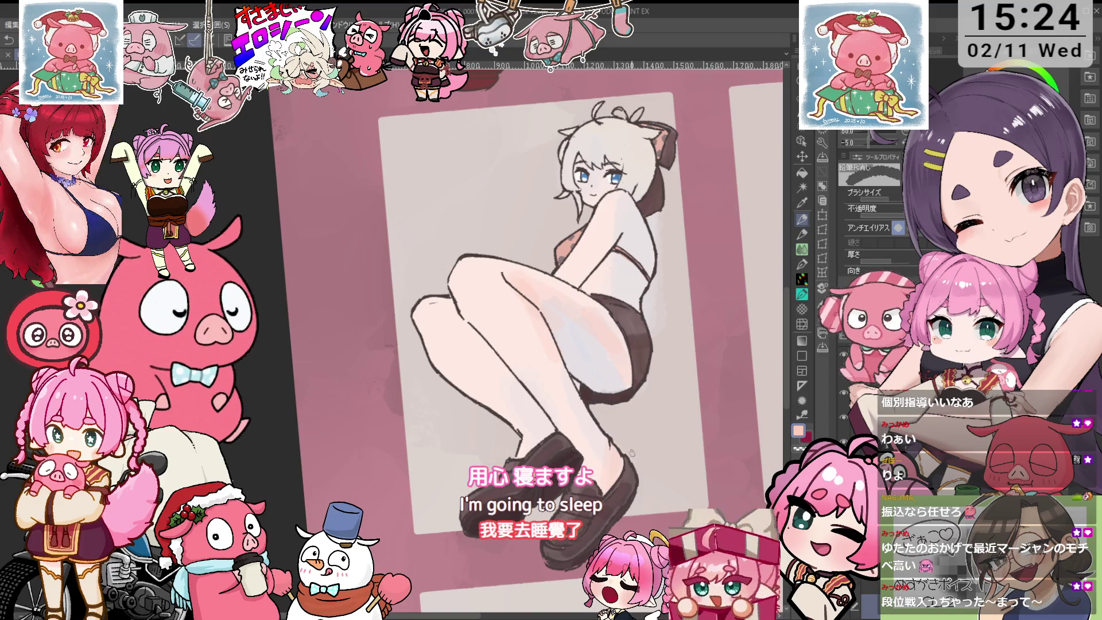
pyautogui.scroll(3, 643, 376)
pyautogui.press('p')
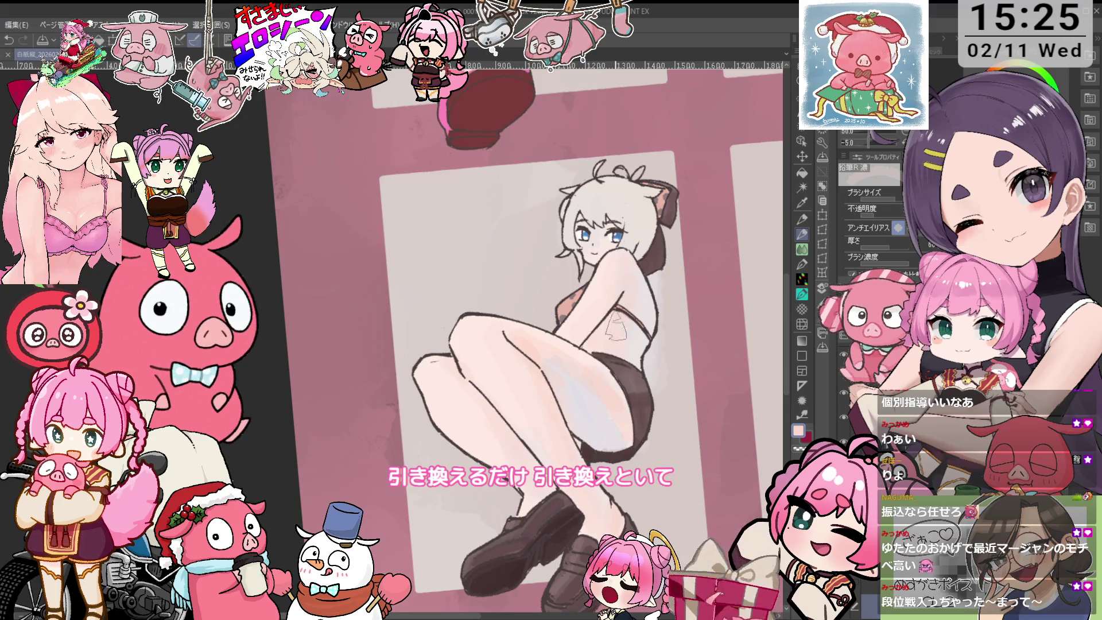
pyautogui.scroll(2, 635, 185)
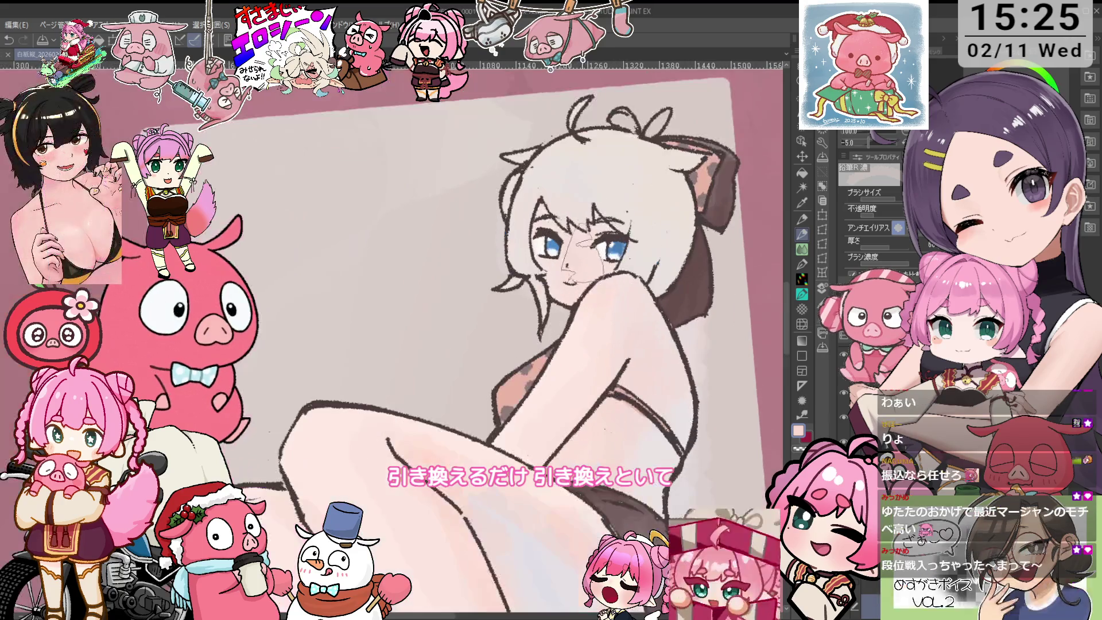
pyautogui.scroll(-1, 579, 270)
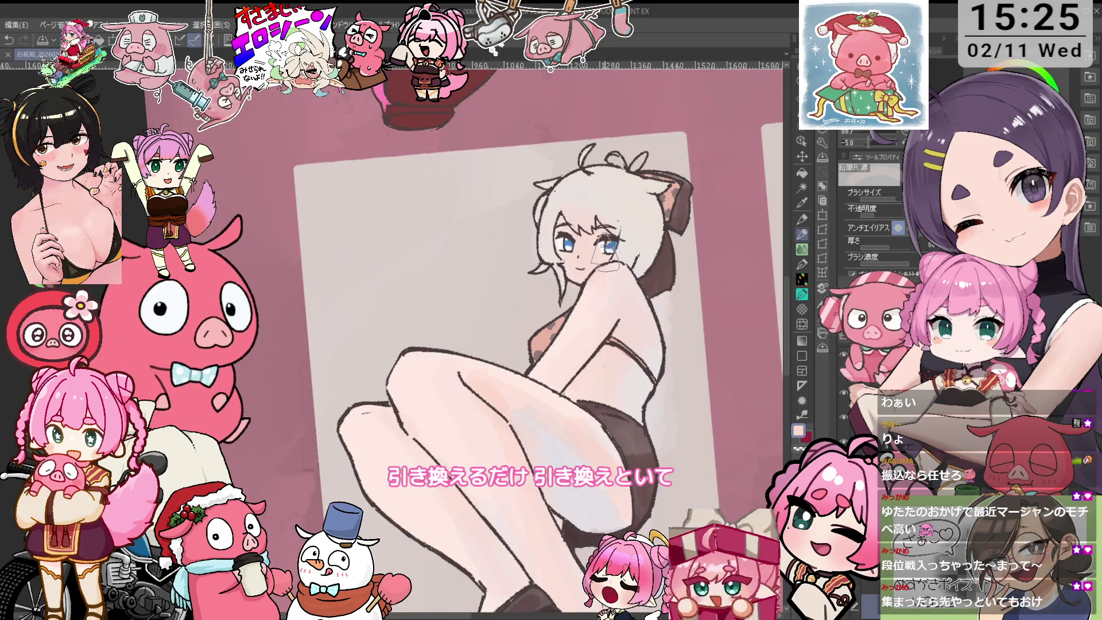
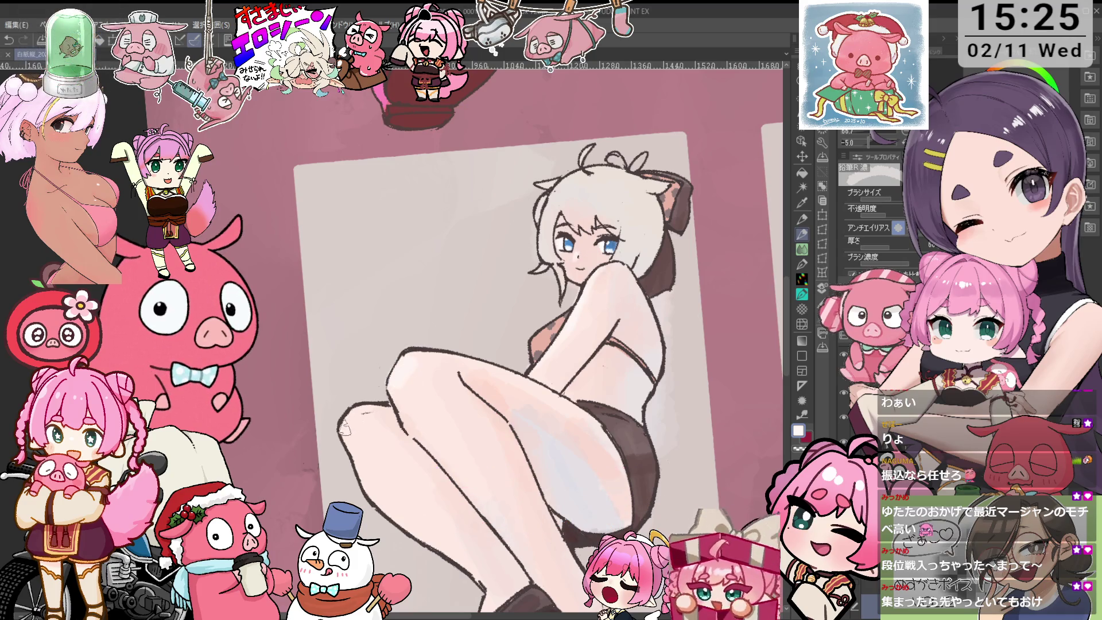
# - Reset the canvas rotation to 0° and zoom in close on the character's face
pyautogui.scroll(-1, 633, 408)
pyautogui.moveTo(624, 423); pyautogui.dragTo(679, 358)
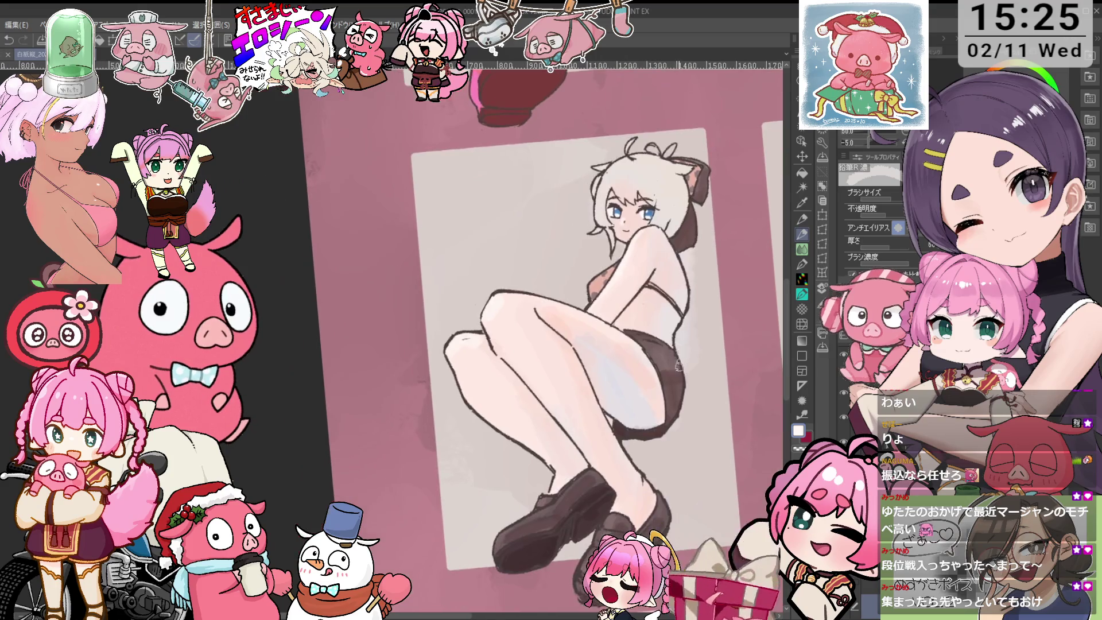
pyautogui.press('o')
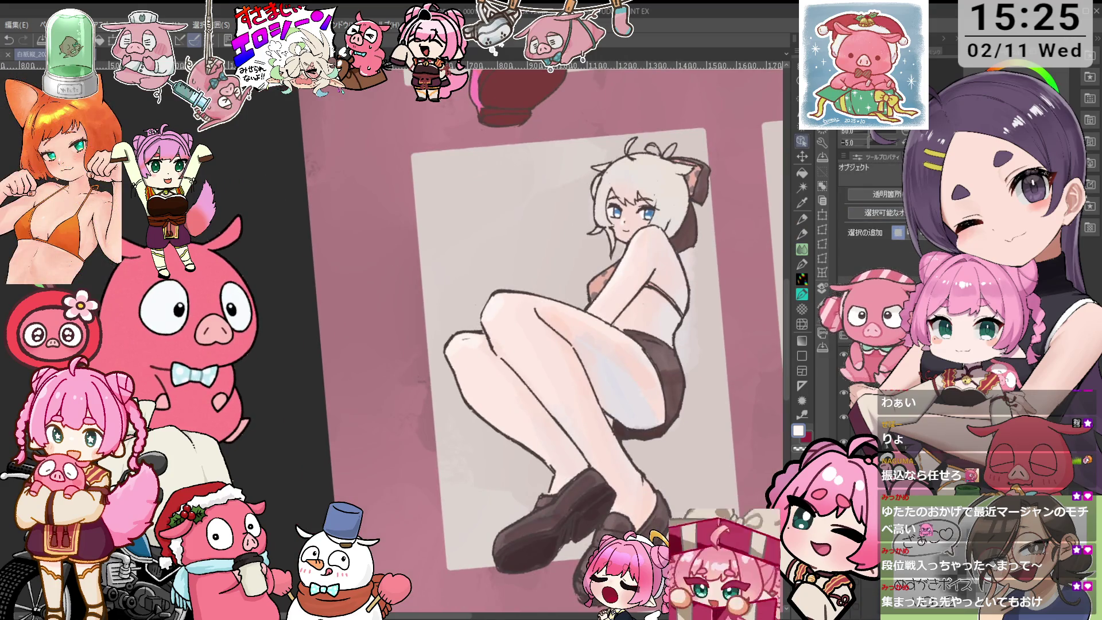
pyautogui.press('p')
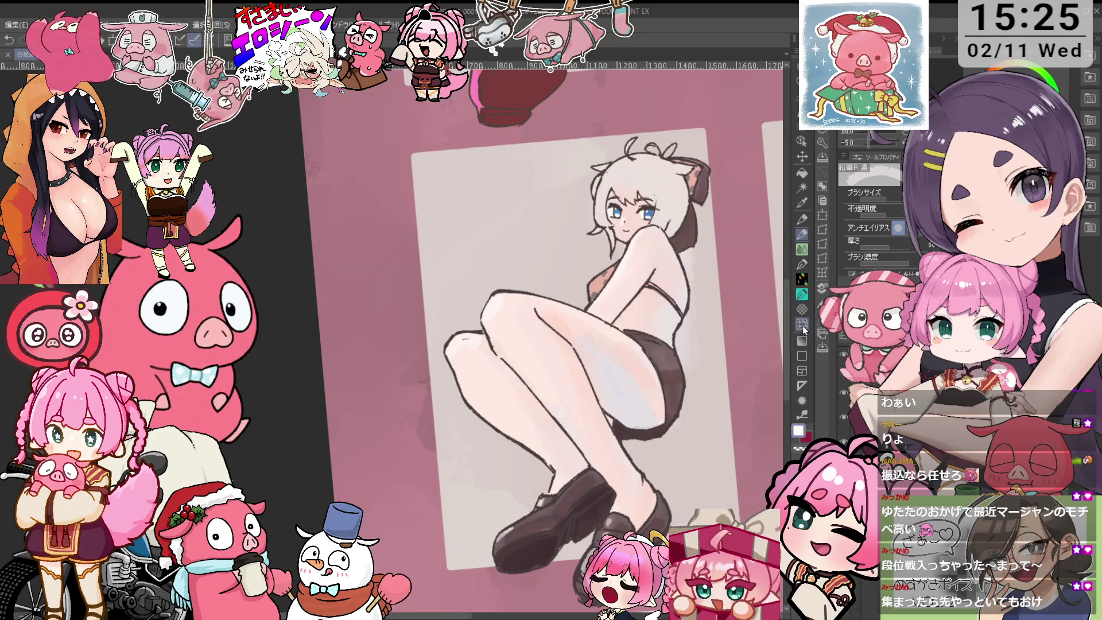
pyautogui.hotkey('ctrl', '@')
pyautogui.press('o')
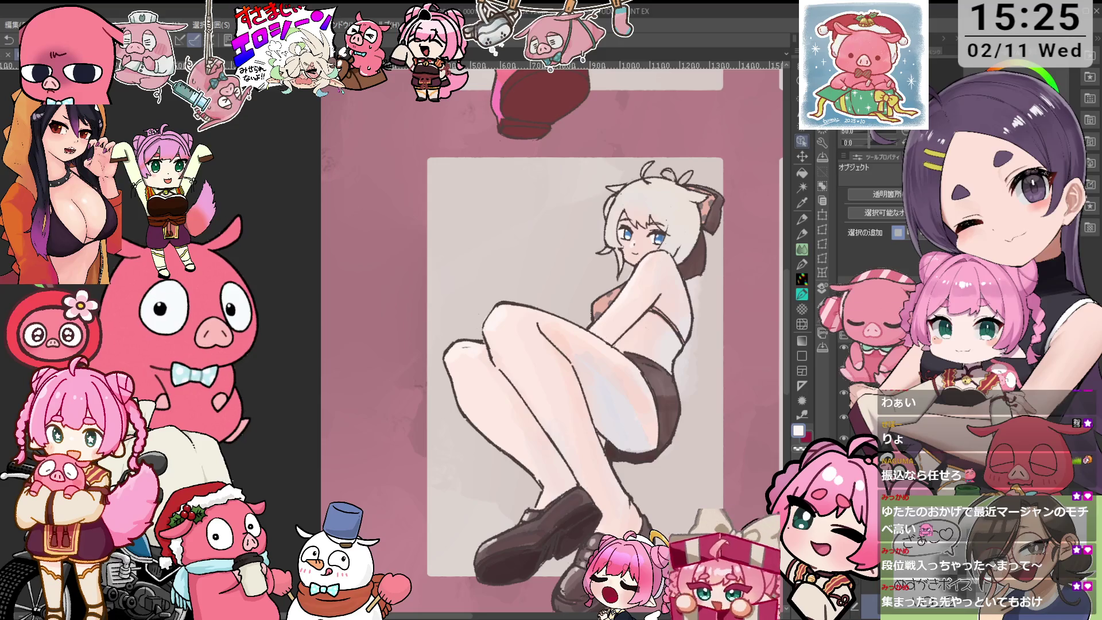
pyautogui.press('p')
pyautogui.scroll(1, 667, 192)
pyautogui.scroll(2, 667, 192)
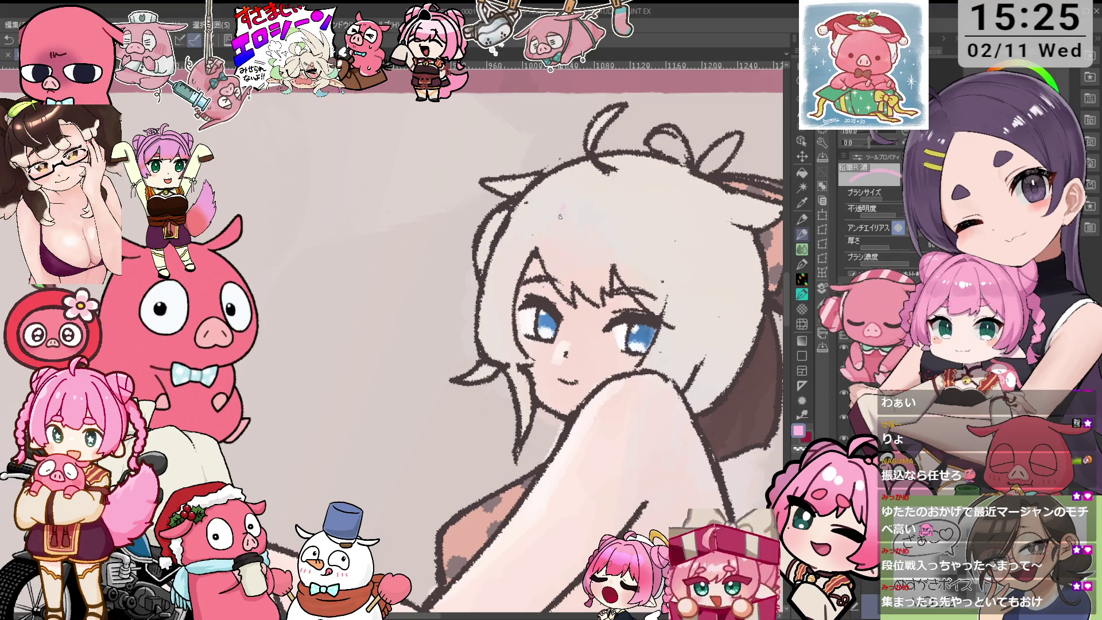
# - Briefly hide and restore the pink skin colouring to check it
pyautogui.press('o')
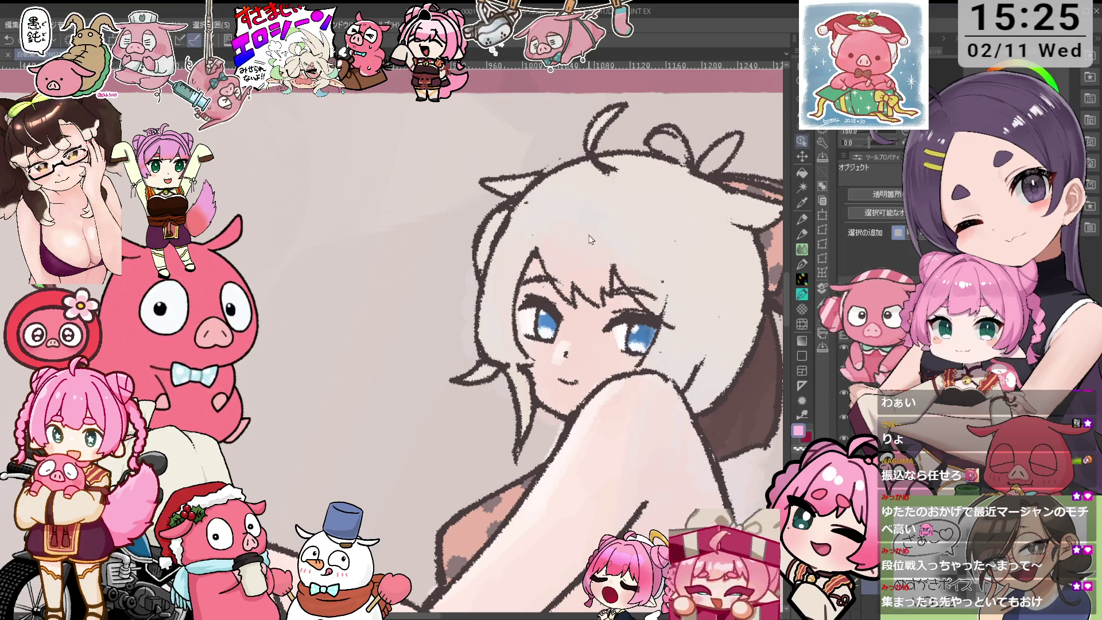
pyautogui.press('Delete')
pyautogui.hotkey('ctrl', 'z')
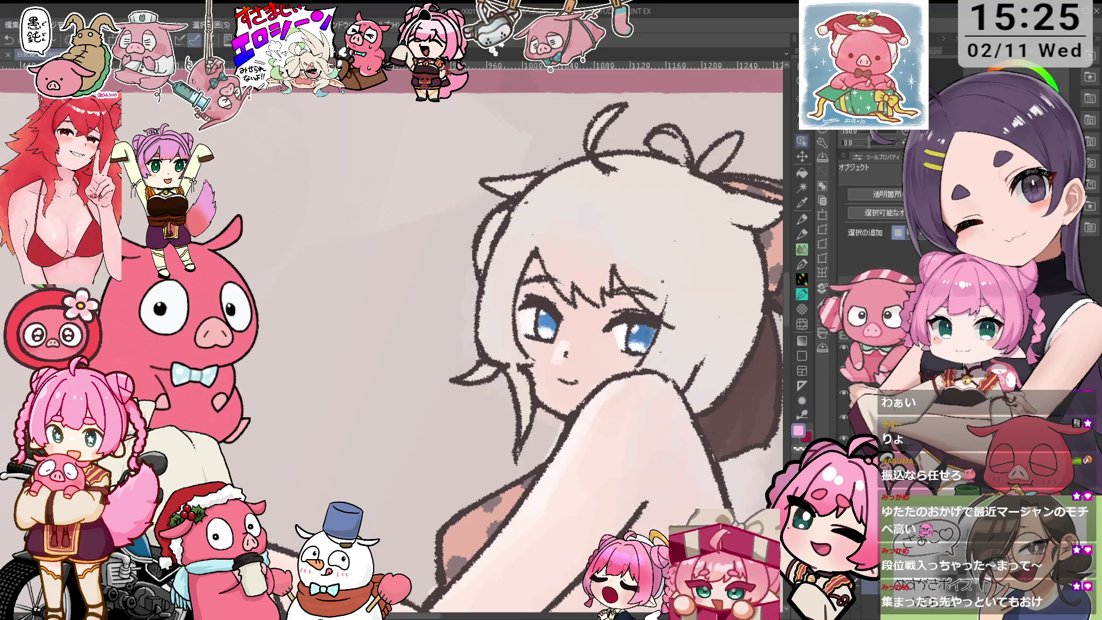
# - Pick light pink for the pencil and draw a first streak down the hair's centre
pyautogui.press('p')
pyautogui.press('c')
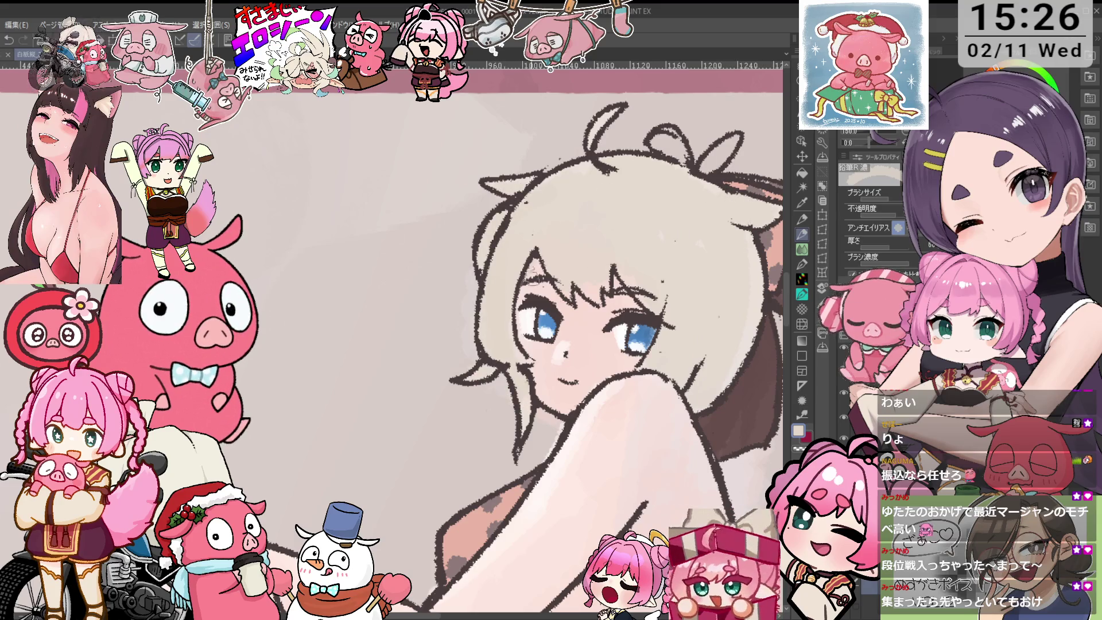
pyautogui.keyDown('alt'); pyautogui.click(544, 273); pyautogui.keyUp('alt')
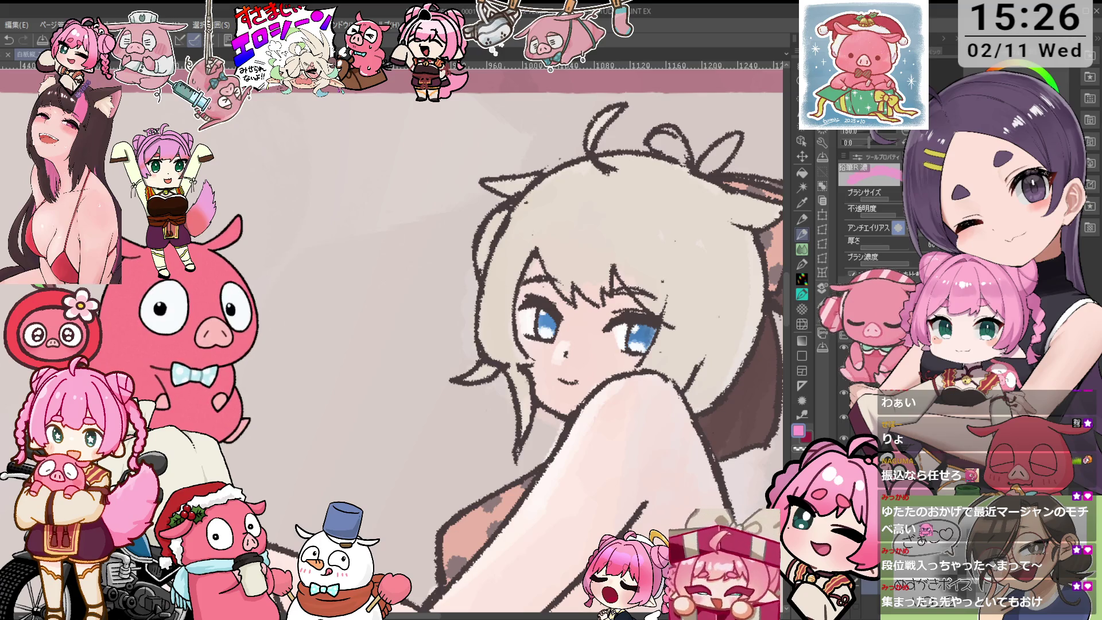
pyautogui.moveTo(576, 189); pyautogui.dragTo(588, 293)
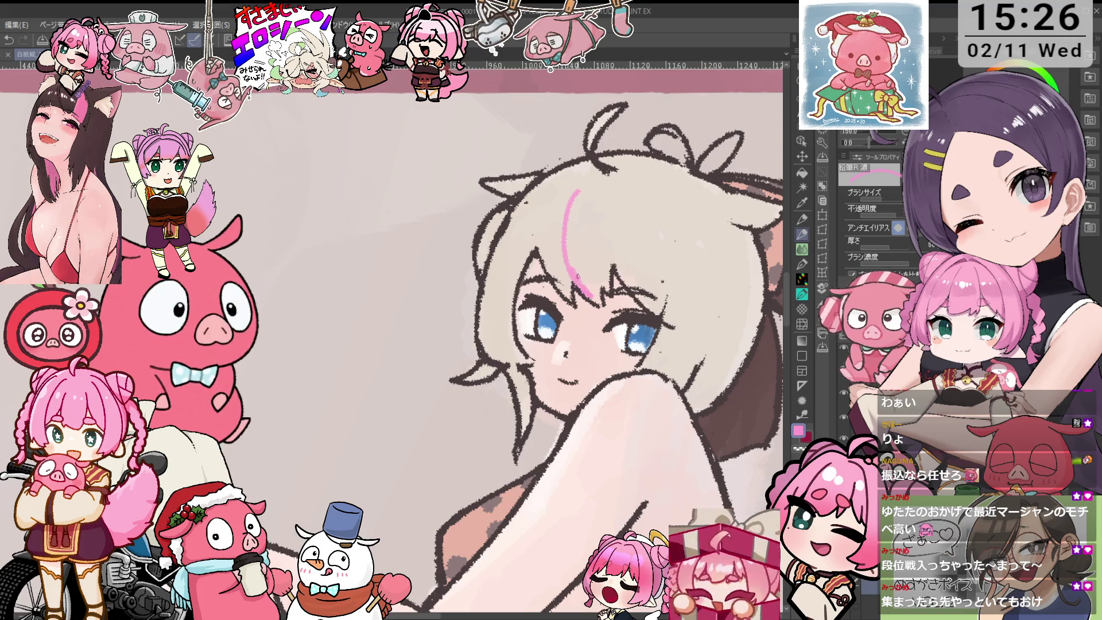
# - Paint pink streaks down the centre, left and right hair locks
pyautogui.moveTo(574, 192); pyautogui.dragTo(591, 283)
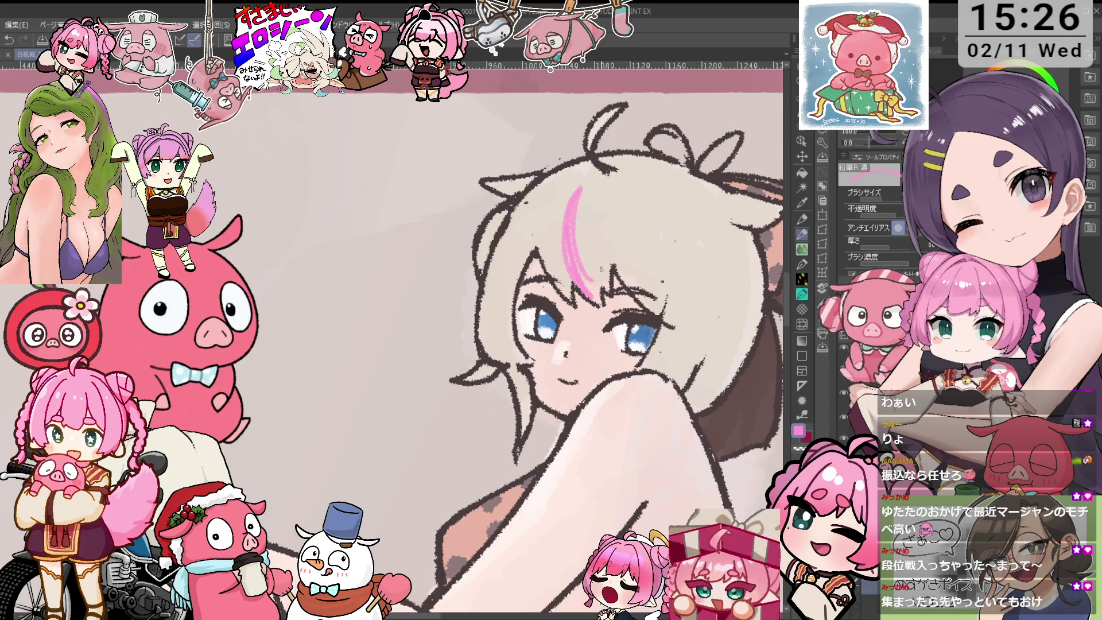
pyautogui.moveTo(531, 248); pyautogui.dragTo(519, 362)
pyautogui.moveTo(518, 313); pyautogui.dragTo(505, 361)
pyautogui.moveTo(514, 323)
pyautogui.mouseDown()
pyautogui.moveTo(481, 344)
pyautogui.moveTo(527, 431)
pyautogui.mouseUp()
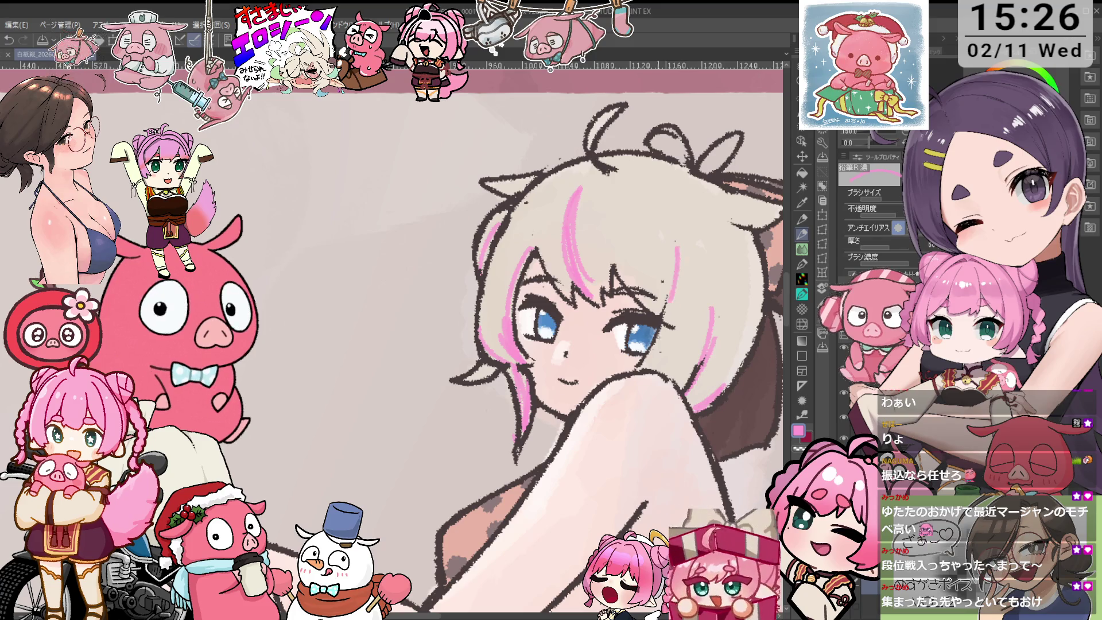
pyautogui.moveTo(682, 243); pyautogui.dragTo(634, 378)
# - Tidy the pink streaks with eraser and pencil, adding a short stroke on the right lock
pyautogui.press('e')
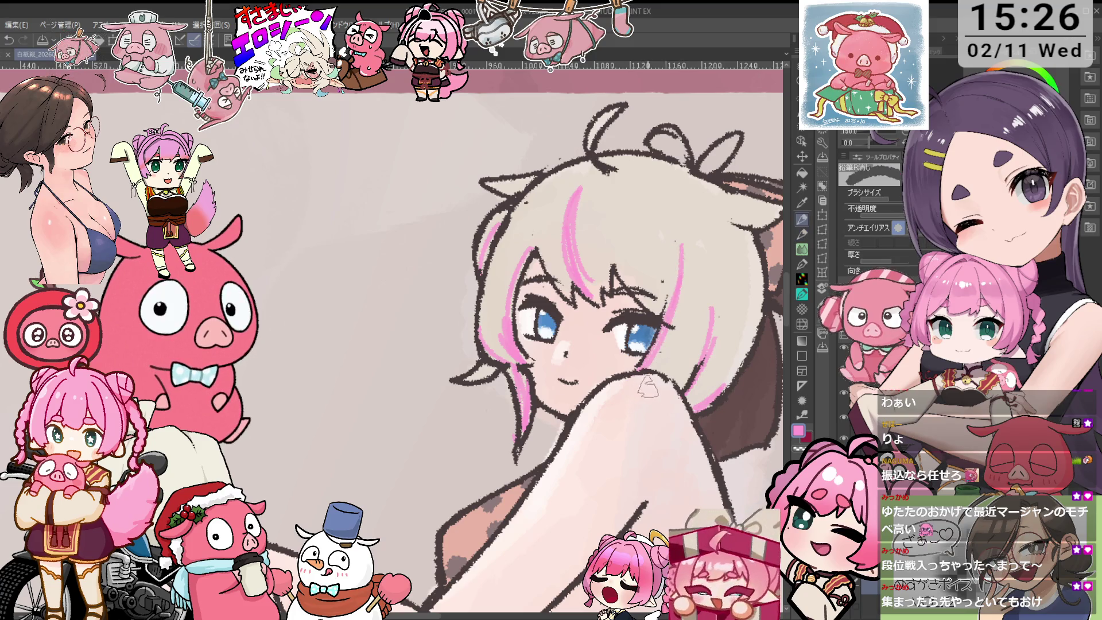
pyautogui.press('p')
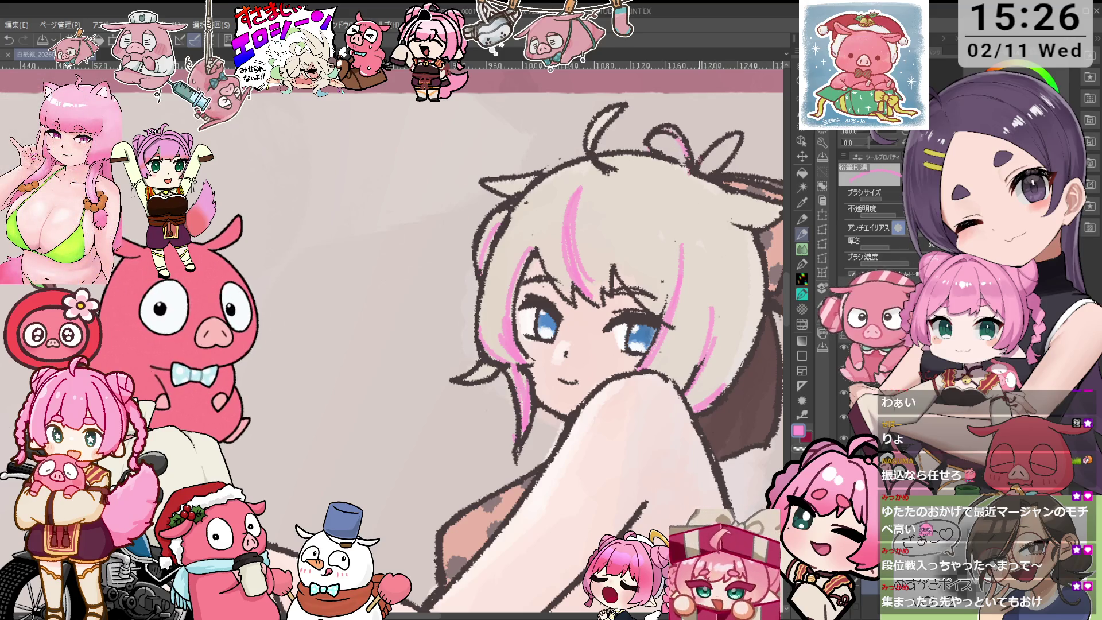
pyautogui.hotkey('ctrl', '-')
pyautogui.hotkey('ctrl', '+')
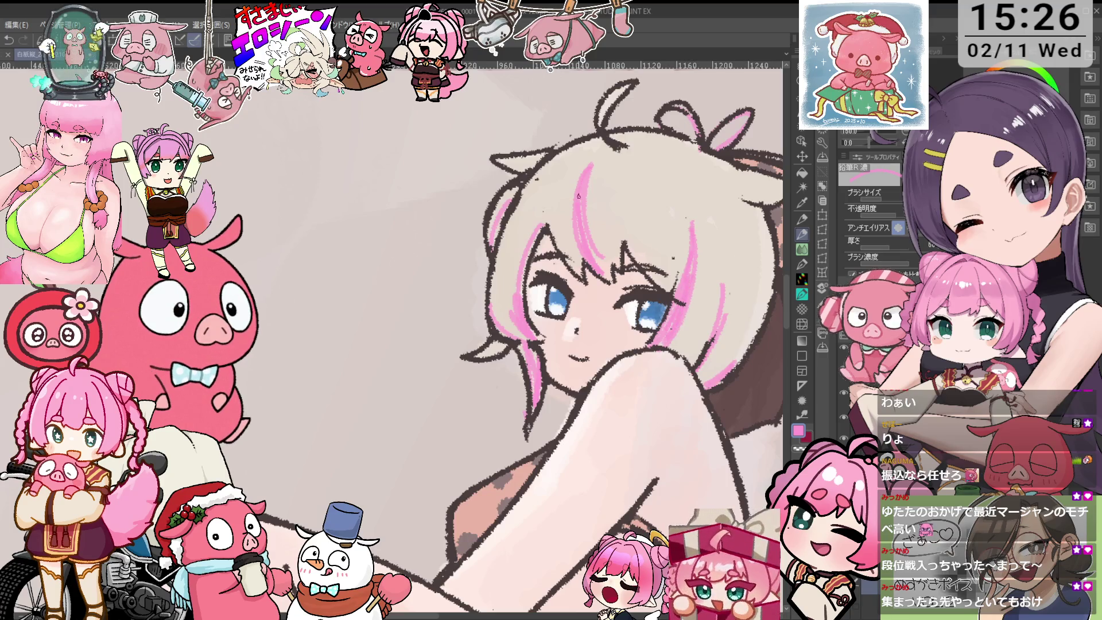
pyautogui.press('e')
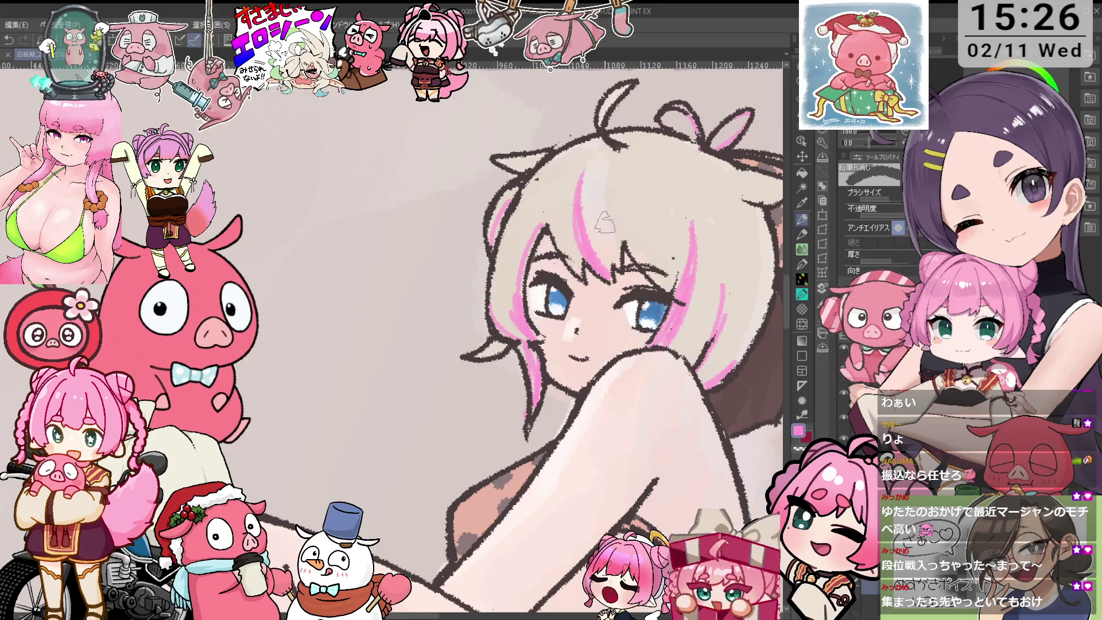
pyautogui.press('p')
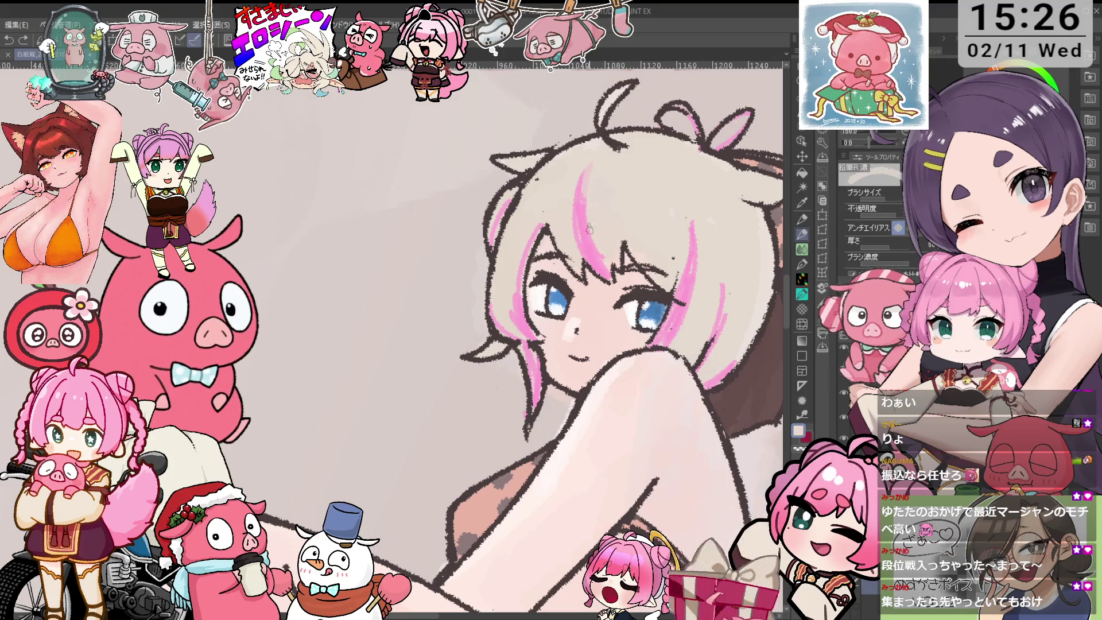
pyautogui.moveTo(604, 218); pyautogui.dragTo(608, 262)
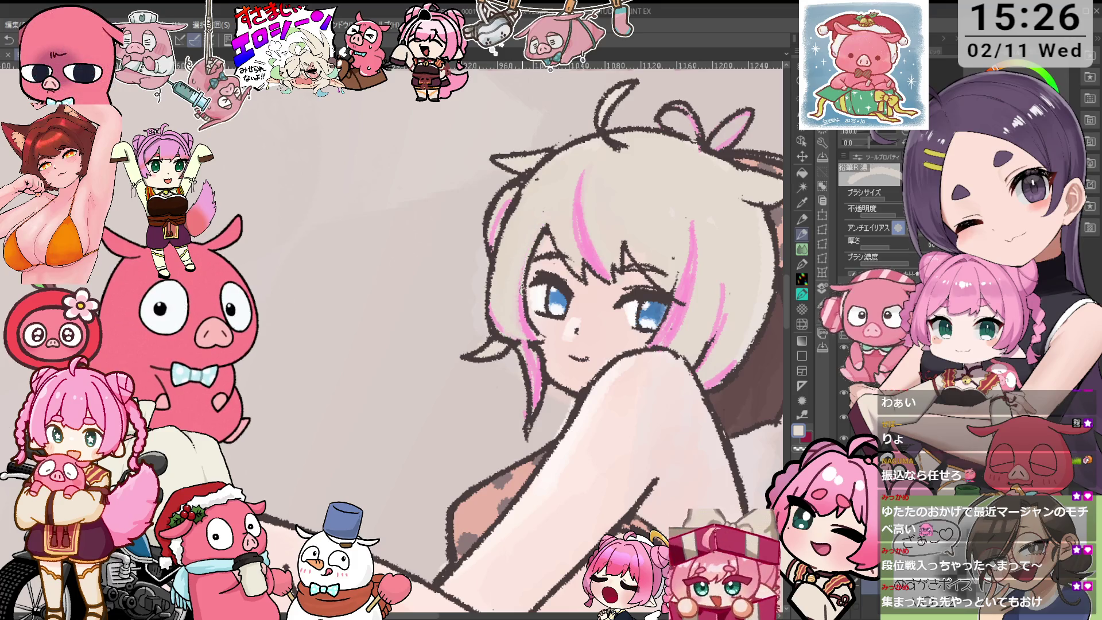
pyautogui.press('e')
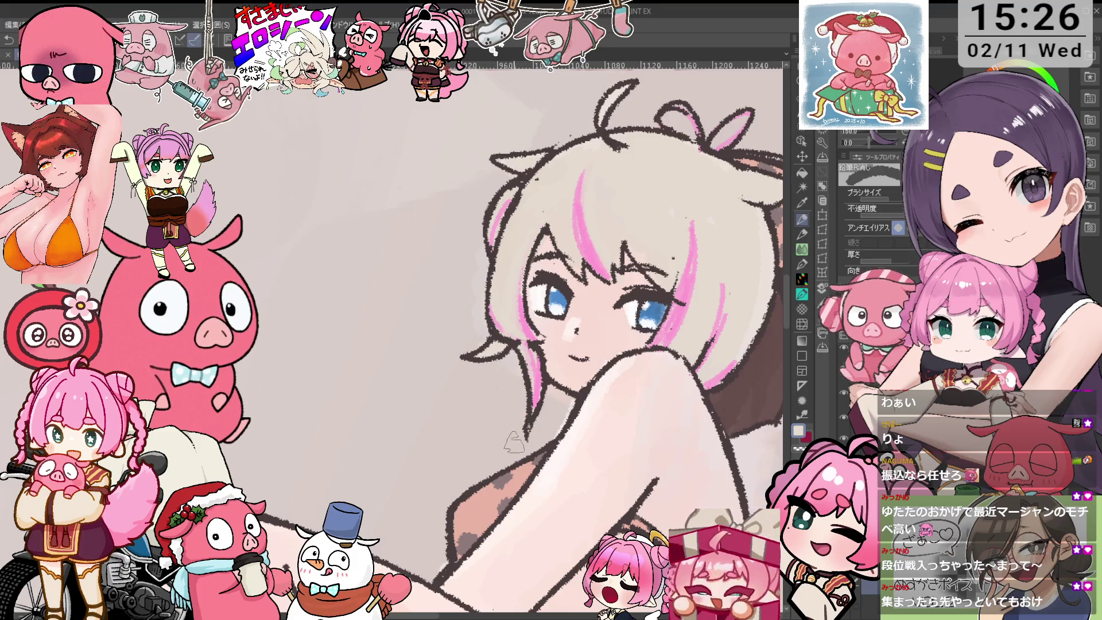
pyautogui.press('p')
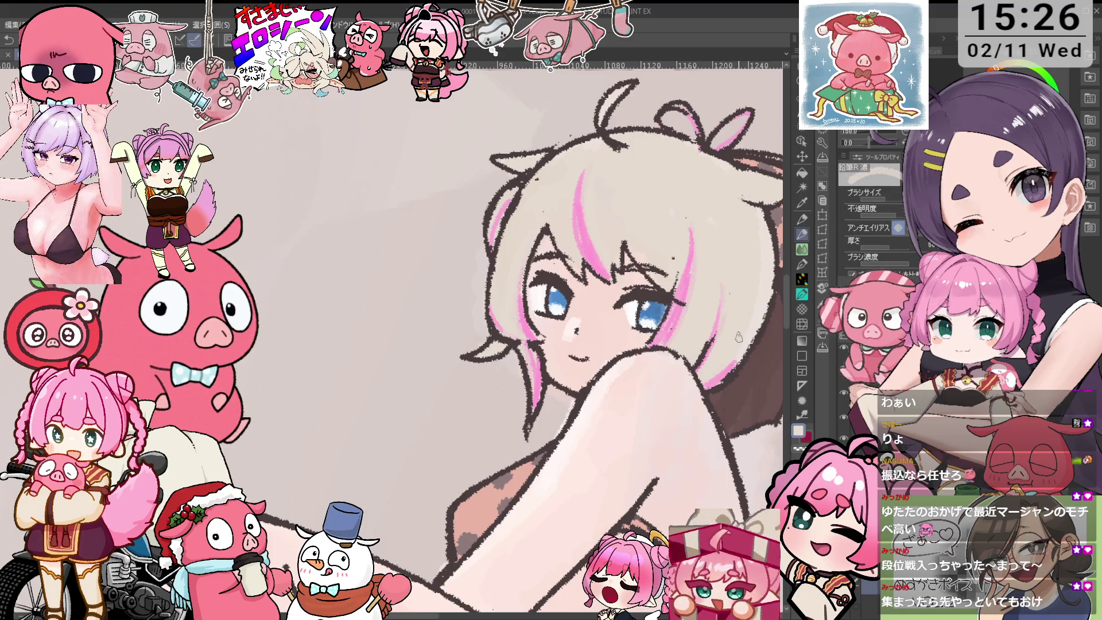
pyautogui.moveTo(708, 383); pyautogui.dragTo(720, 377)
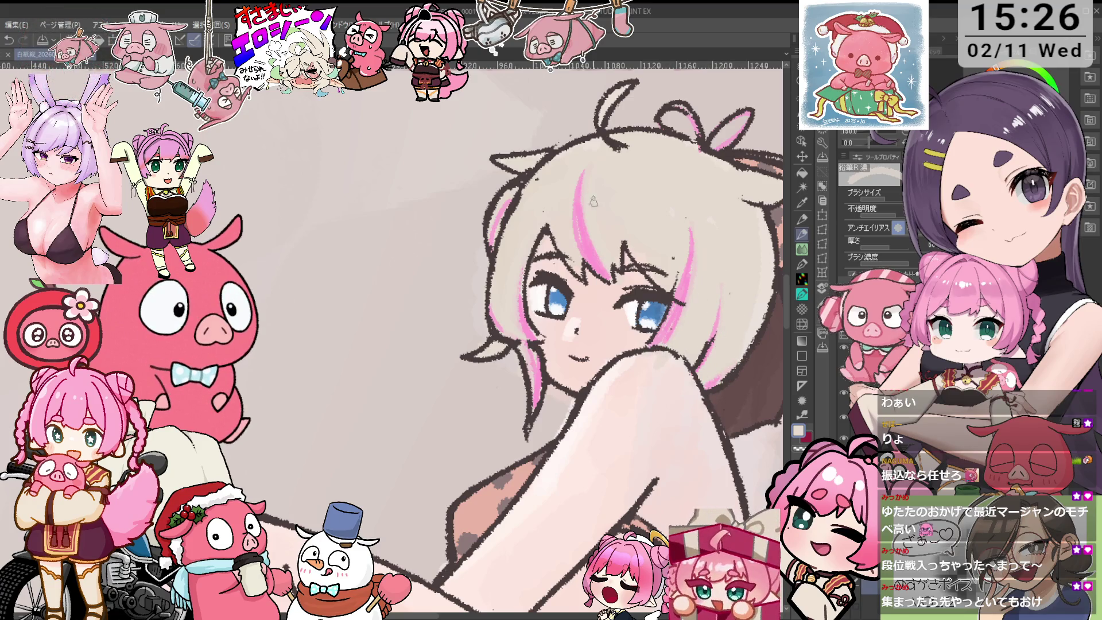
pyautogui.scroll(-3, 518, 287)
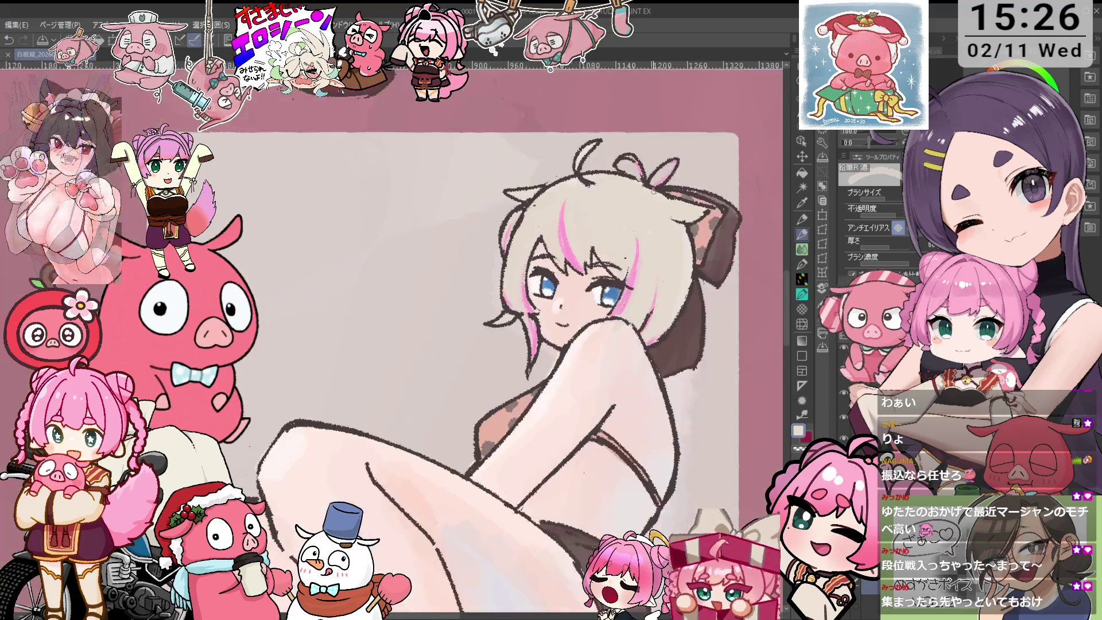
# - Sample pink from the canvas and paint a blush stroke on the cheek
pyautogui.scroll(-2, 660, 269)
pyautogui.scroll(3, 637, 287)
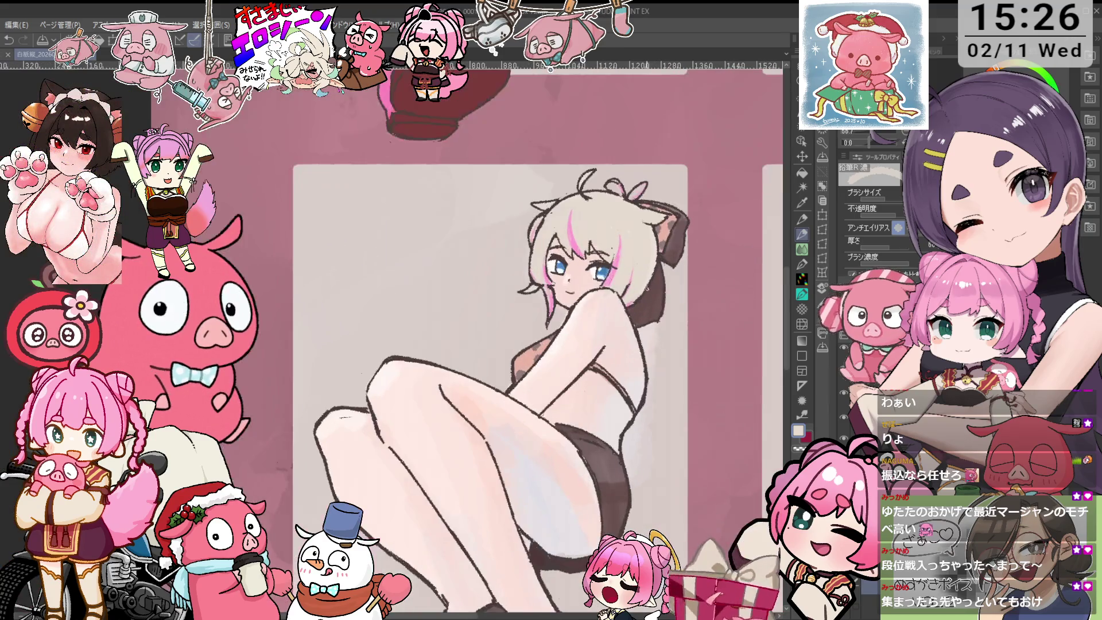
pyautogui.keyDown('alt'); pyautogui.click(642, 255); pyautogui.keyUp('alt')
pyautogui.moveTo(623, 281); pyautogui.dragTo(634, 275)
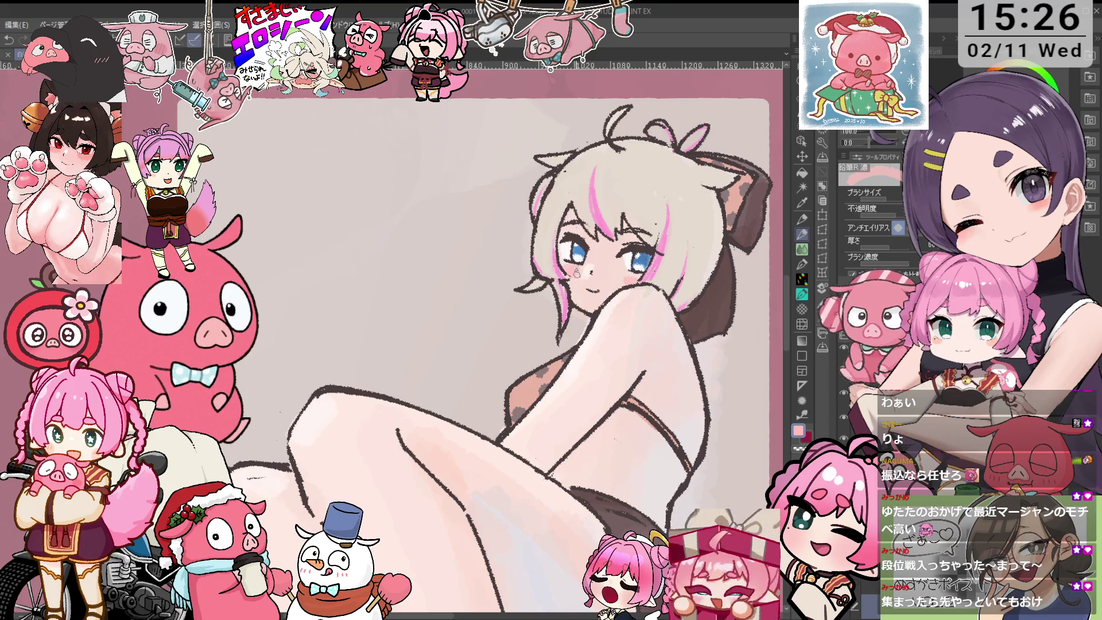
pyautogui.scroll(-2, 682, 278)
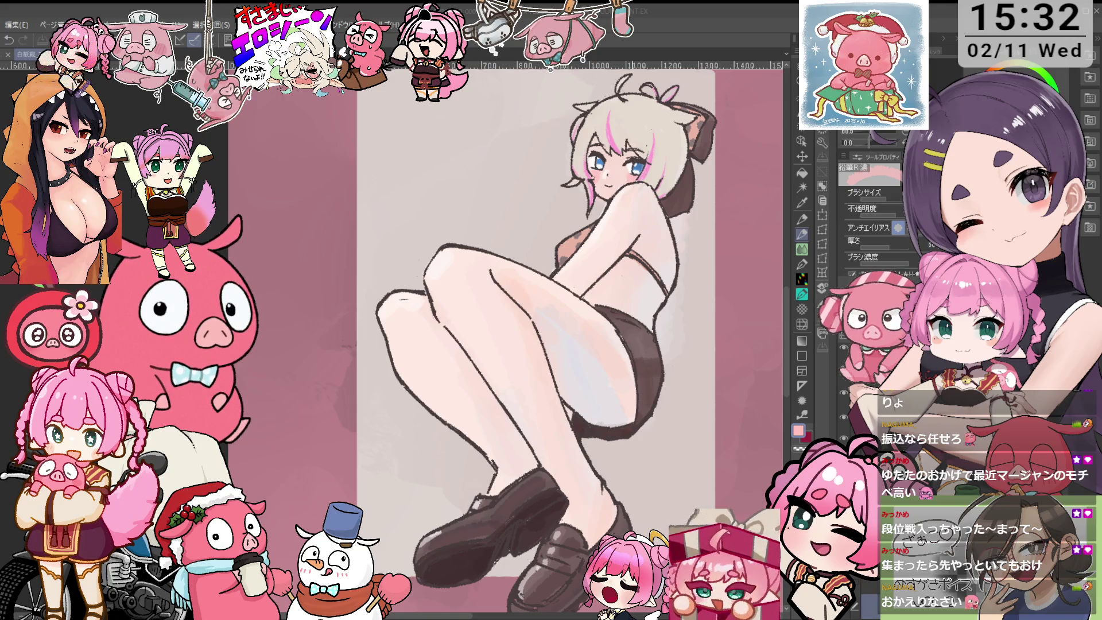
# - Zoom out and sample the pale skin pink from the artwork for the pencil
pyautogui.hotkey('ctrl', '-')
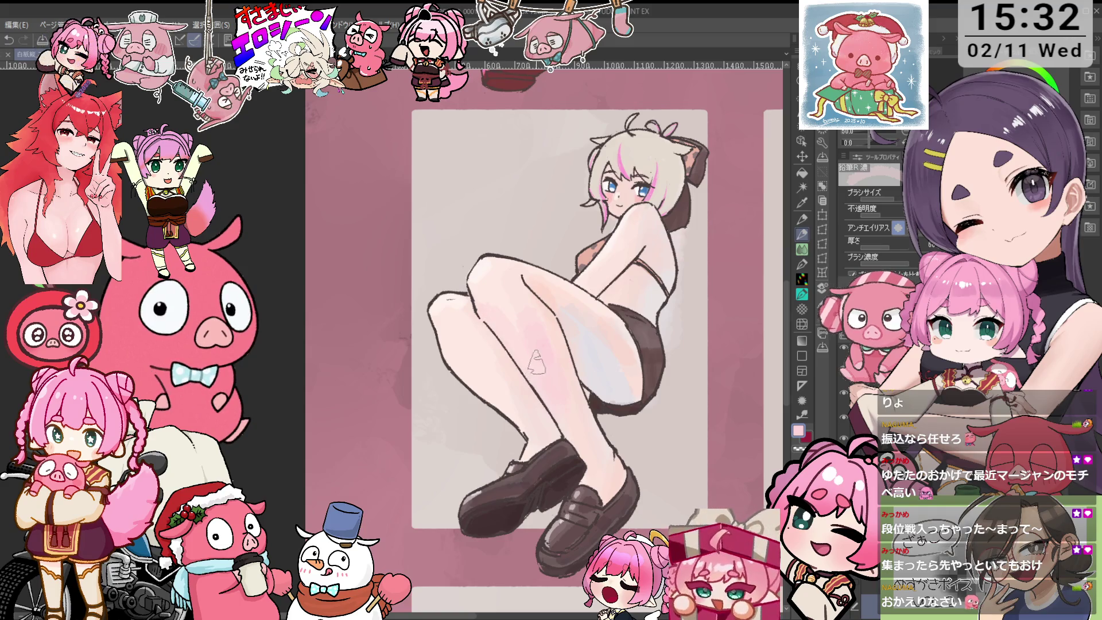
pyautogui.keyDown('alt'); pyautogui.click(535, 338); pyautogui.keyUp('alt')
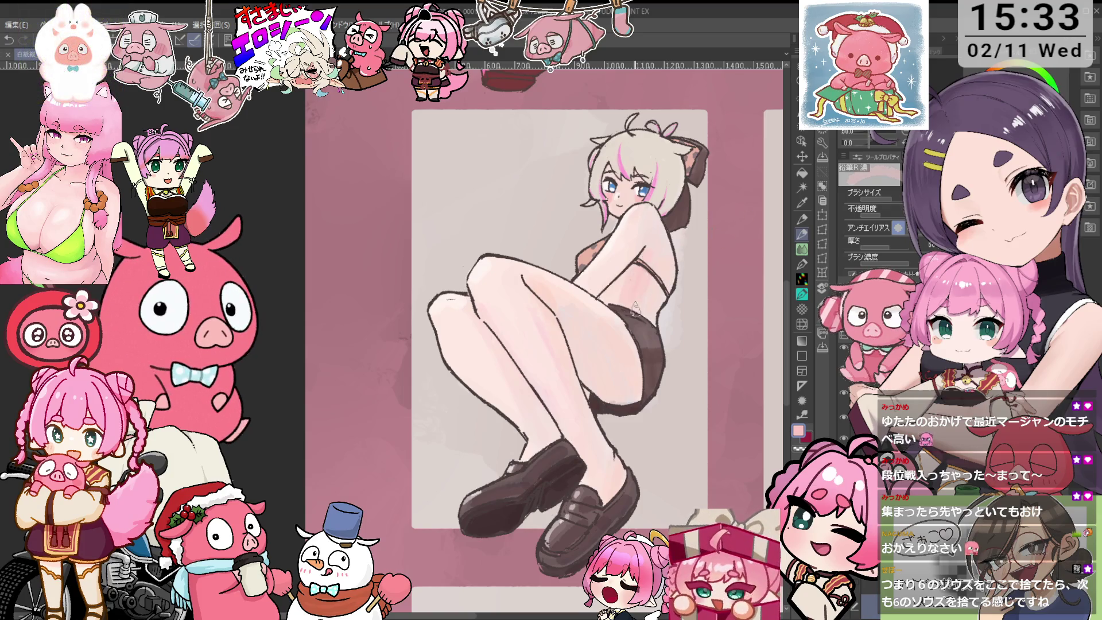
pyautogui.press('i')
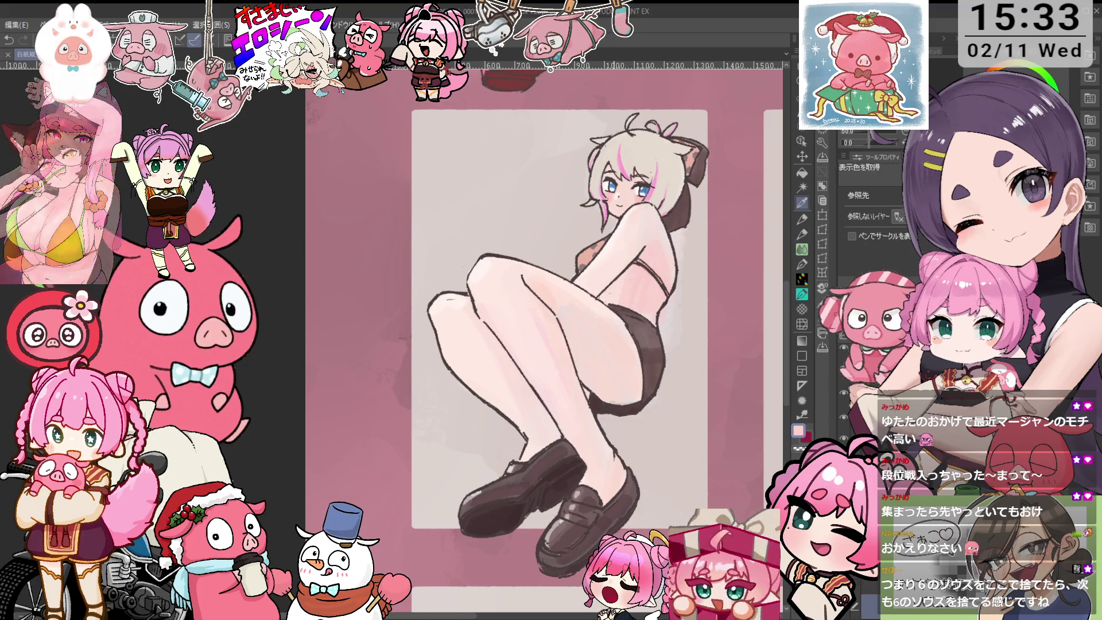
pyautogui.press('p')
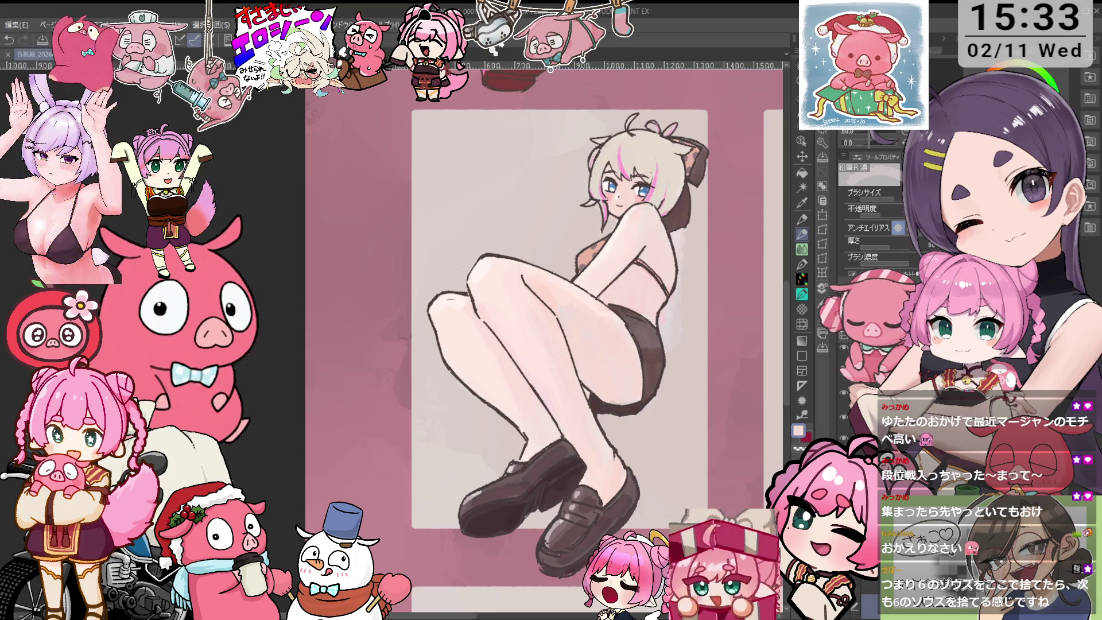
pyautogui.scroll(-3, 545, 321)
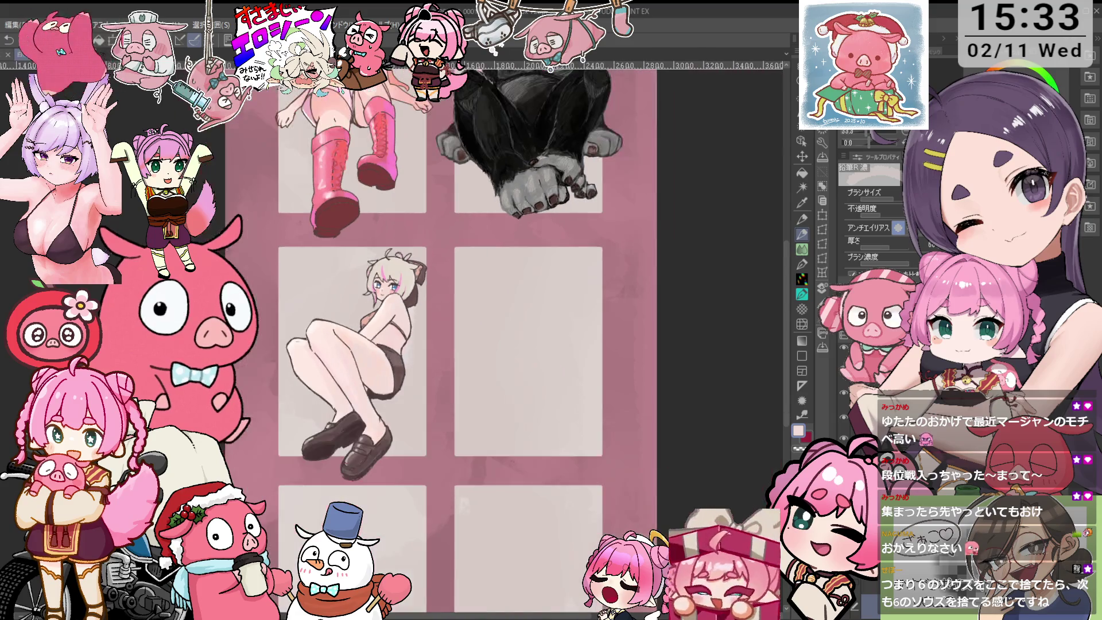
pyautogui.scroll(3, 545, 321)
pyautogui.scroll(-3, 539, 339)
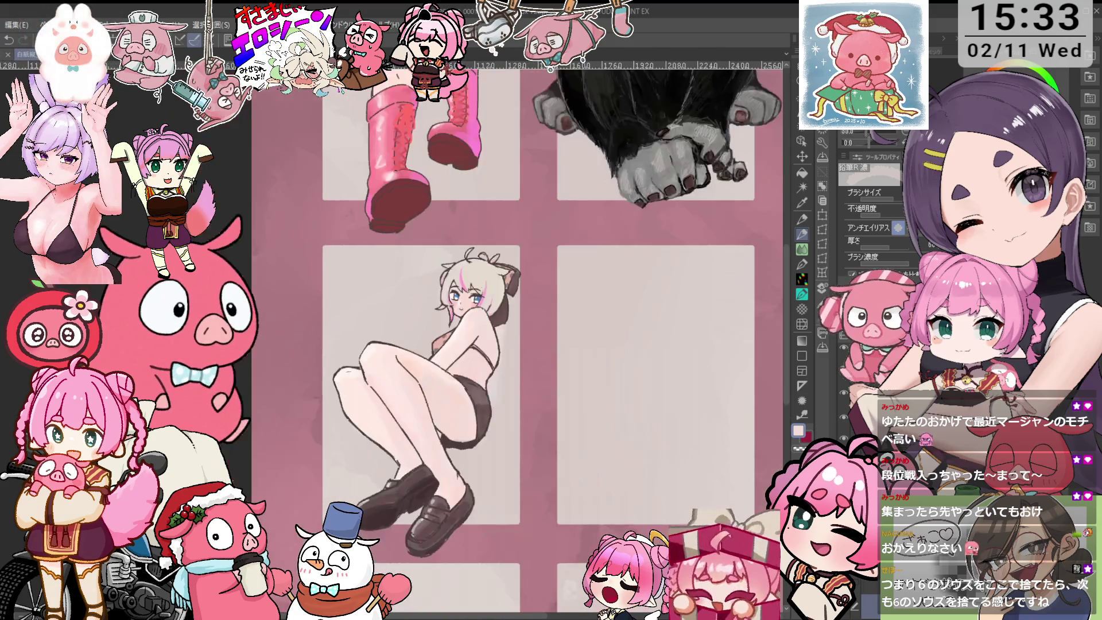
pyautogui.scroll(2, 539, 338)
pyautogui.scroll(-2, 517, 321)
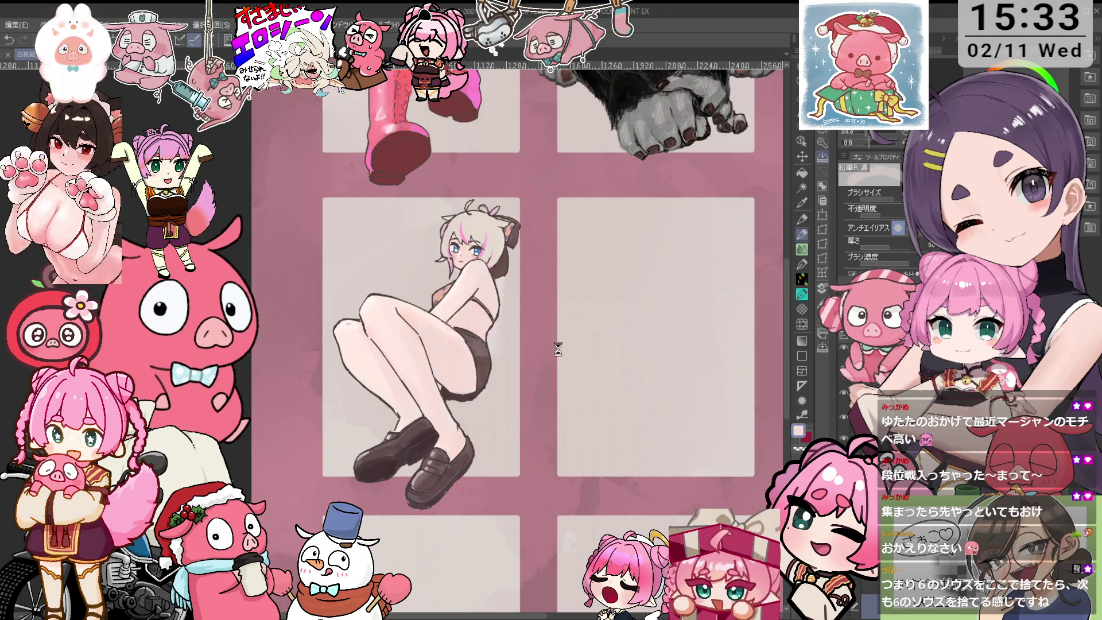
pyautogui.scroll(2, 551, 344)
pyautogui.scroll(1, 409, 223)
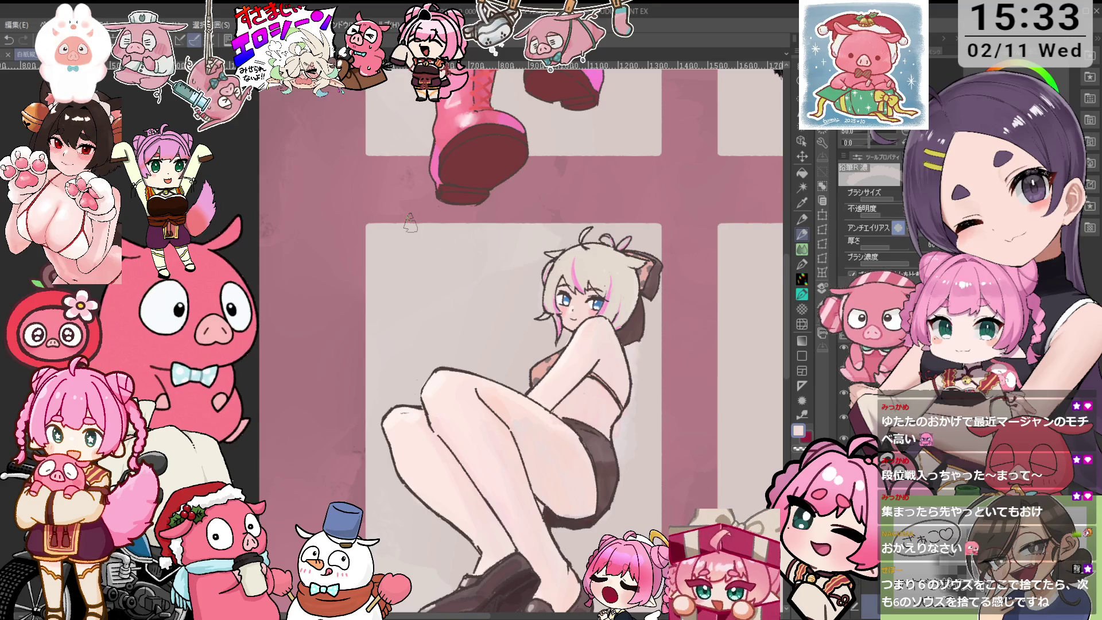
pyautogui.press('o')
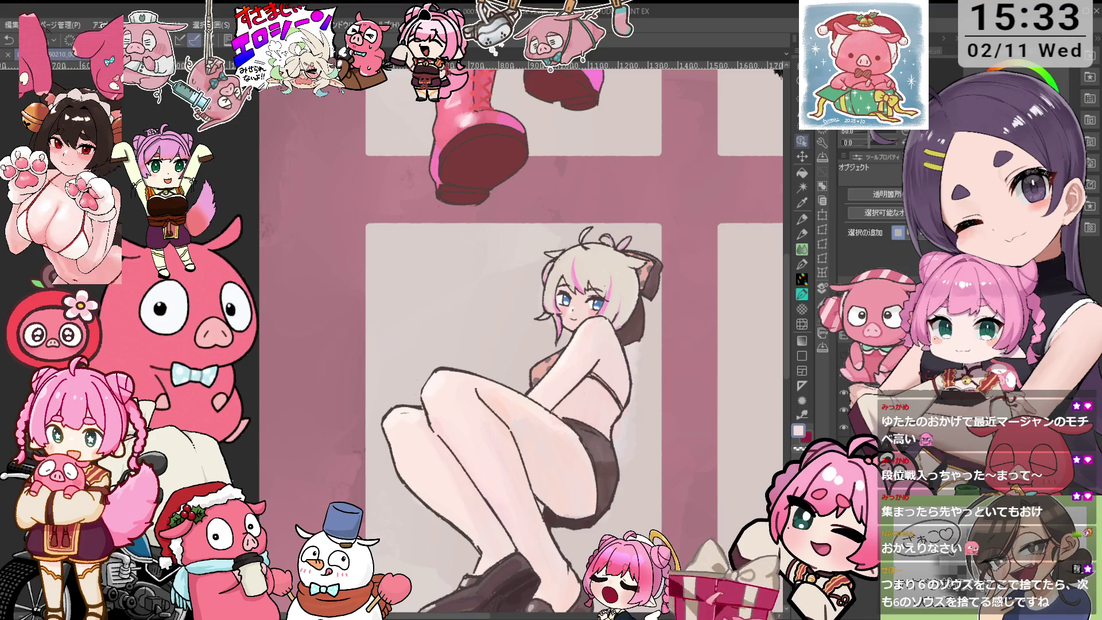
pyautogui.click(843, 395)
pyautogui.click(844, 394)
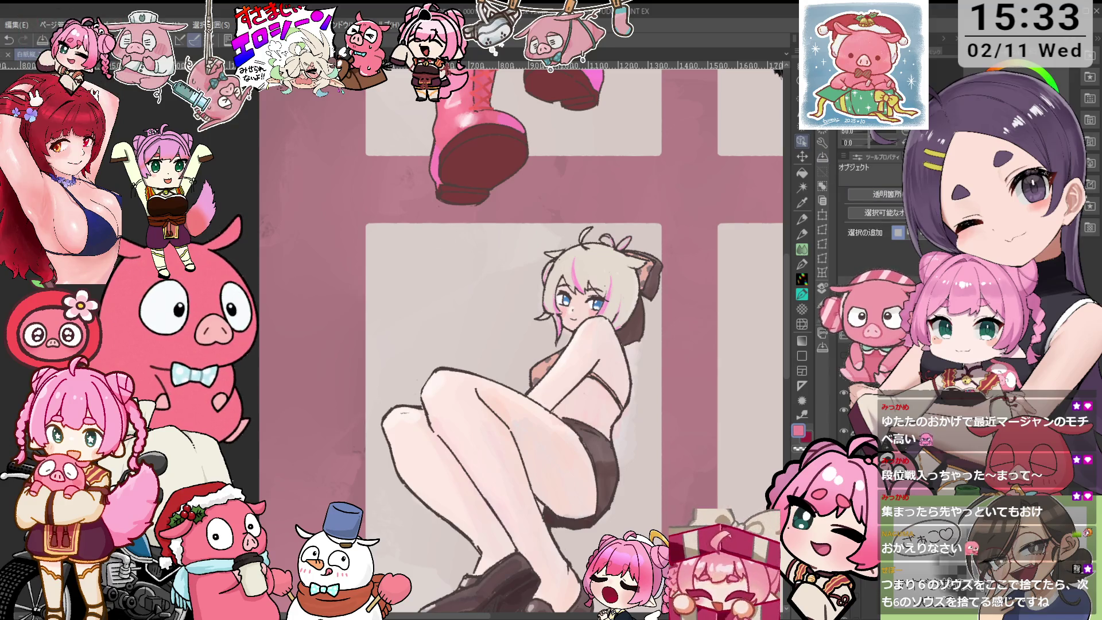
pyautogui.press('p')
# - Sample the light skin colour from the drawing after test strokes beside the girl
pyautogui.scroll(1, 397, 254)
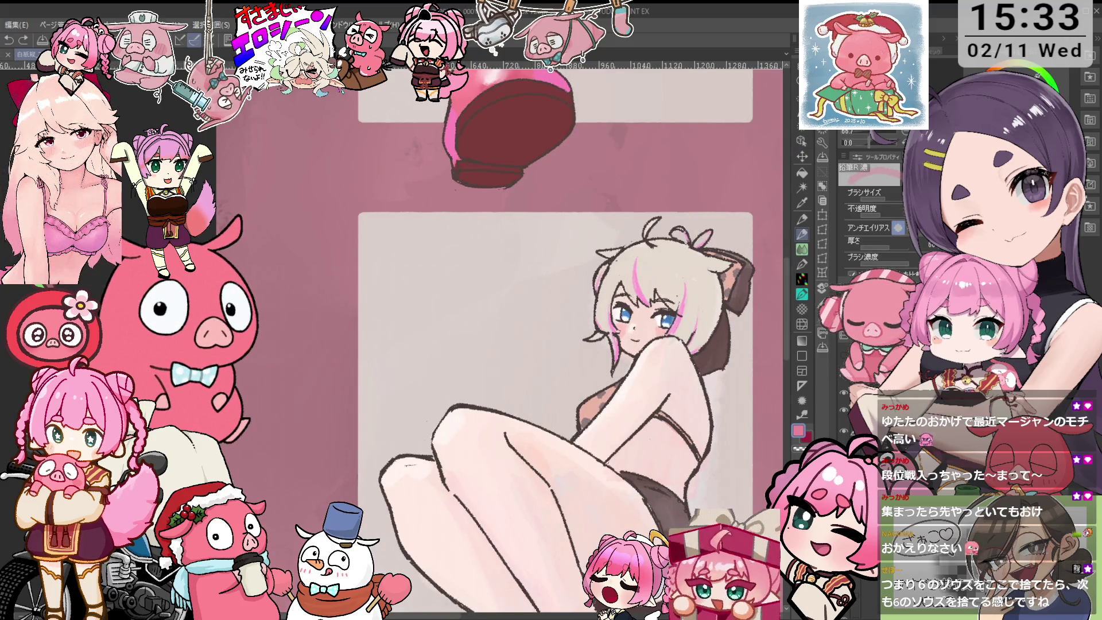
pyautogui.moveTo(383, 262)
pyautogui.mouseDown()
pyautogui.moveTo(410, 260)
pyautogui.moveTo(393, 287)
pyautogui.mouseUp()
pyautogui.hotkey('ctrl', 'z')
pyautogui.press('i')
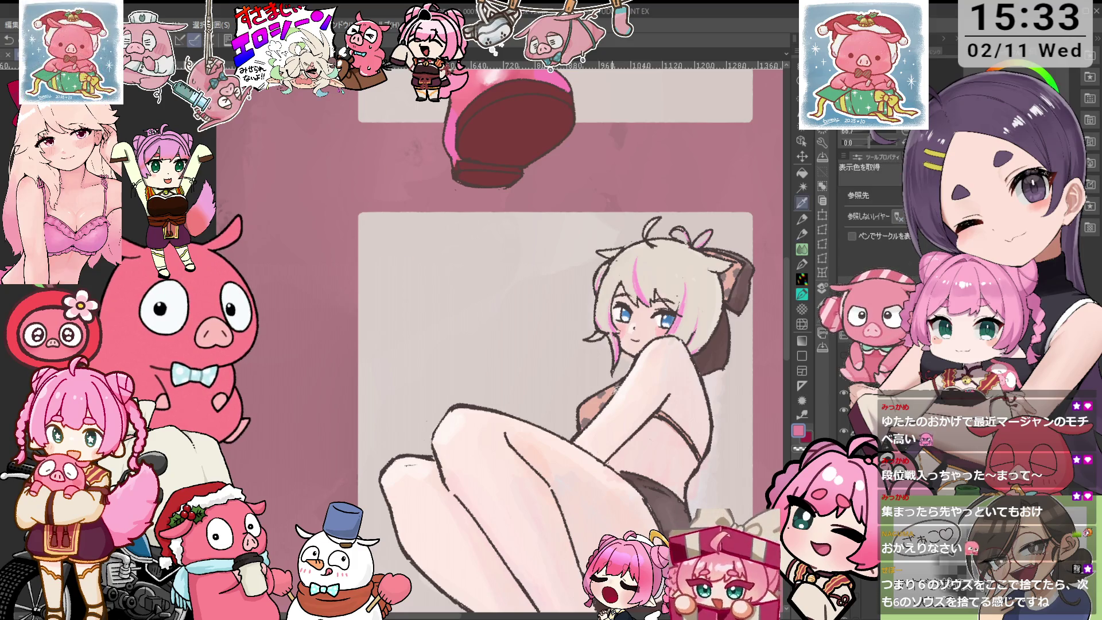
pyautogui.click(594, 395)
pyautogui.press('p')
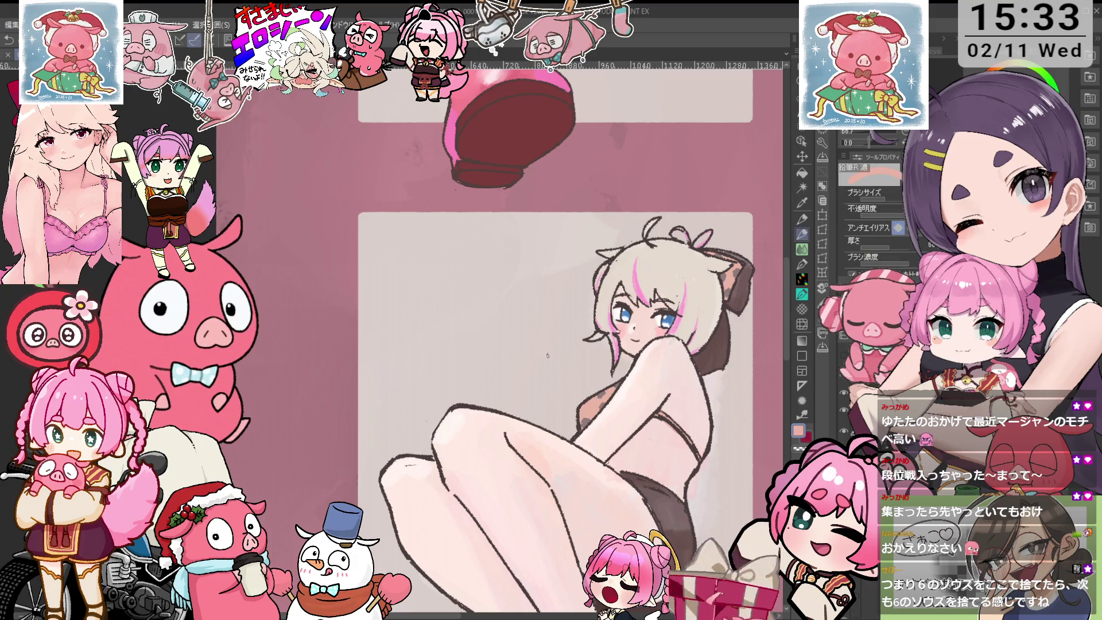
pyautogui.moveTo(390, 265); pyautogui.dragTo(424, 263)
pyautogui.hotkey('ctrl', 'z')
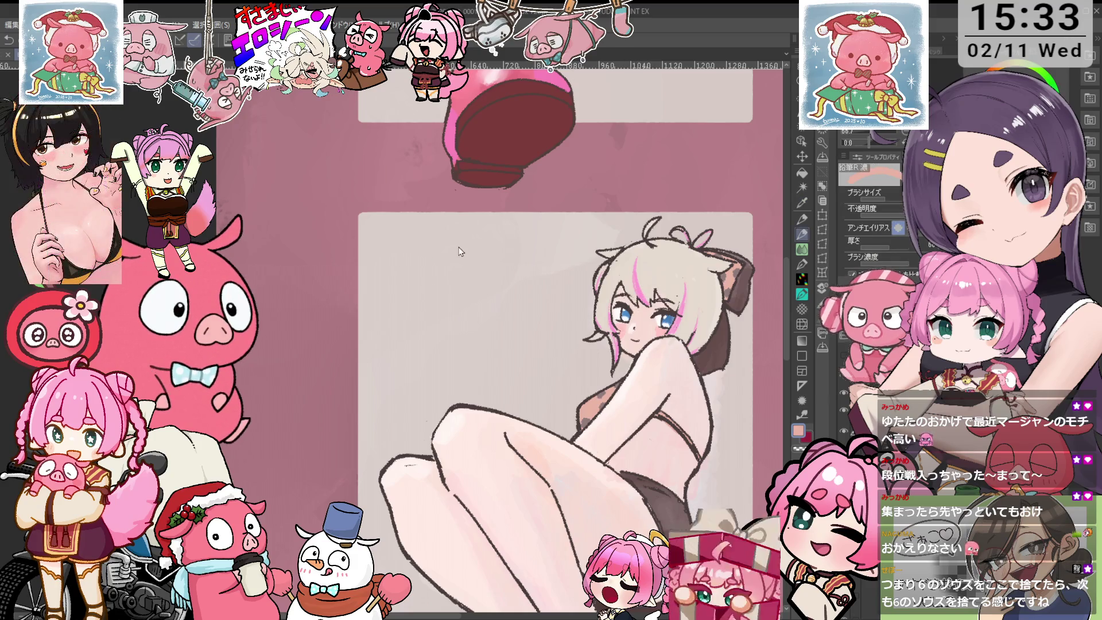
# - Handwrite the two-line caption おさかな もぐもぐ beside the girl
pyautogui.moveTo(392, 257)
pyautogui.mouseDown()
pyautogui.moveTo(424, 255)
pyautogui.moveTo(427, 282)
pyautogui.moveTo(435, 258)
pyautogui.moveTo(466, 254)
pyautogui.moveTo(443, 271)
pyautogui.mouseUp()
pyautogui.moveTo(445, 278)
pyautogui.mouseDown()
pyautogui.moveTo(535, 241)
pyautogui.moveTo(542, 278)
pyautogui.mouseUp()
pyautogui.moveTo(453, 301)
pyautogui.mouseDown()
pyautogui.moveTo(453, 325)
pyautogui.moveTo(470, 336)
pyautogui.mouseUp()
pyautogui.moveTo(442, 315); pyautogui.dragTo(460, 313)
pyautogui.moveTo(441, 324)
pyautogui.mouseDown()
pyautogui.moveTo(481, 315)
pyautogui.moveTo(519, 336)
pyautogui.moveTo(517, 315)
pyautogui.mouseUp()
pyautogui.moveTo(498, 325)
pyautogui.mouseDown()
pyautogui.moveTo(544, 335)
pyautogui.moveTo(540, 318)
pyautogui.mouseUp()
pyautogui.moveTo(542, 312); pyautogui.dragTo(544, 317)
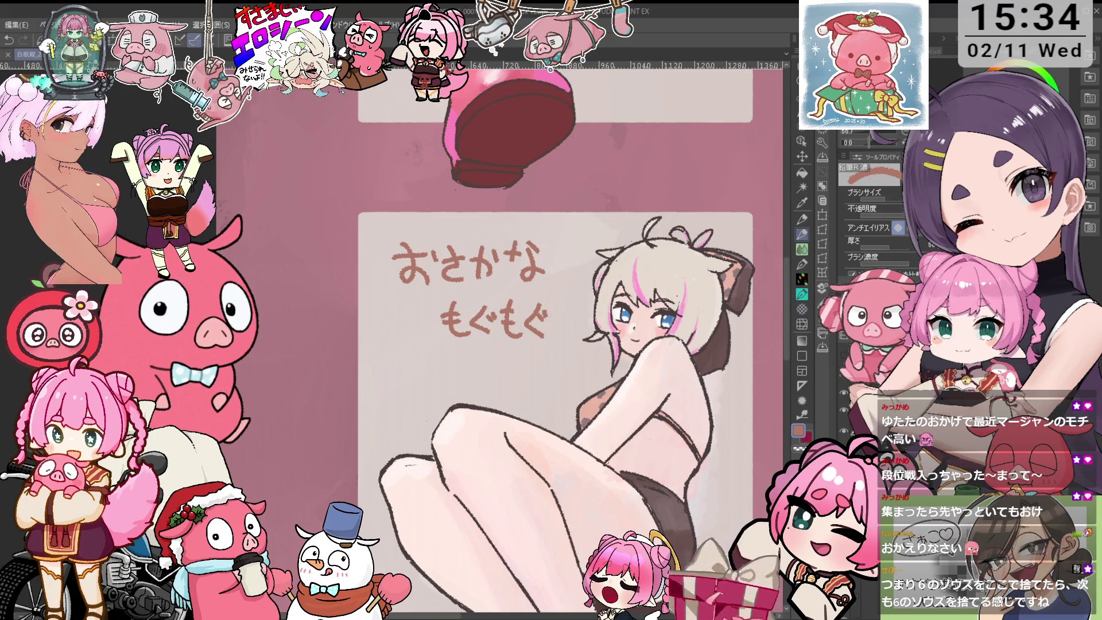
# - Nudge the caption left, recolour it white, then switch to the blank page canvas
pyautogui.press('k')
pyautogui.moveTo(723, 226); pyautogui.dragTo(721, 225)
pyautogui.press('c')
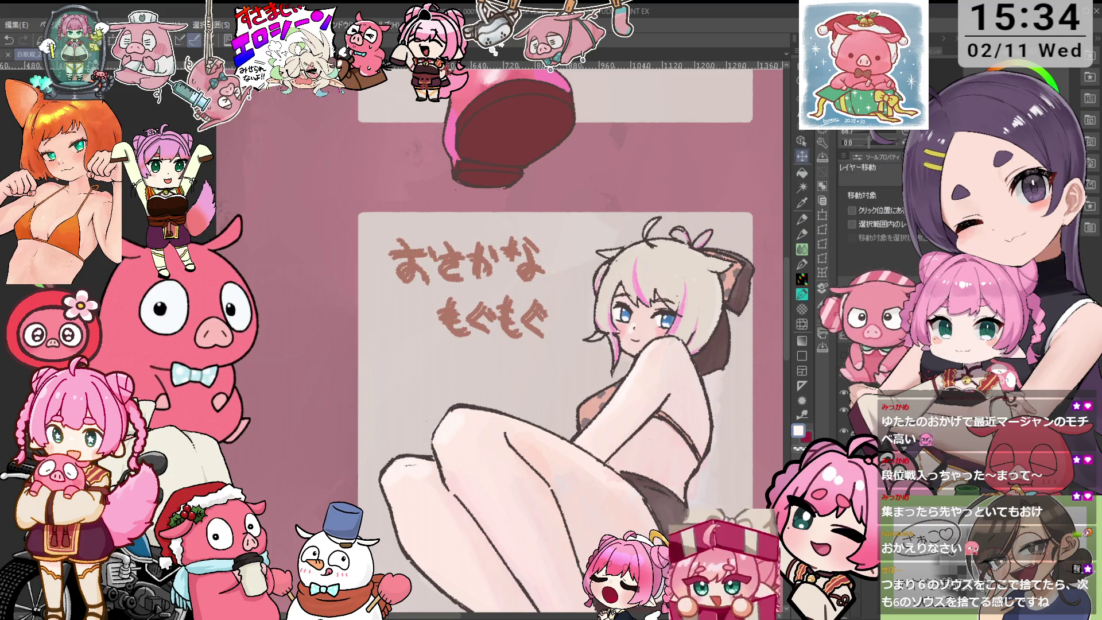
pyautogui.press('p')
pyautogui.moveTo(410, 244)
pyautogui.mouseDown()
pyautogui.moveTo(464, 286)
pyautogui.moveTo(540, 244)
pyautogui.mouseUp()
pyautogui.hotkey('ctrl', '-')
pyautogui.hotkey('ctrl', '-')
pyautogui.hotkey('ctrl', '-')
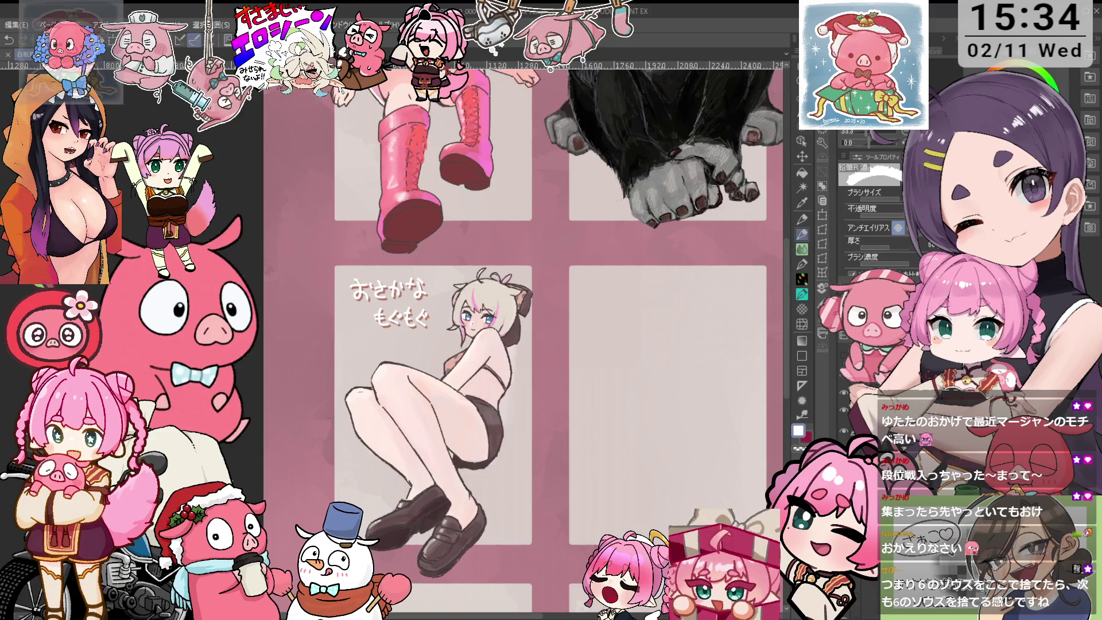
pyautogui.hotkey('ctrl', 'Tab')
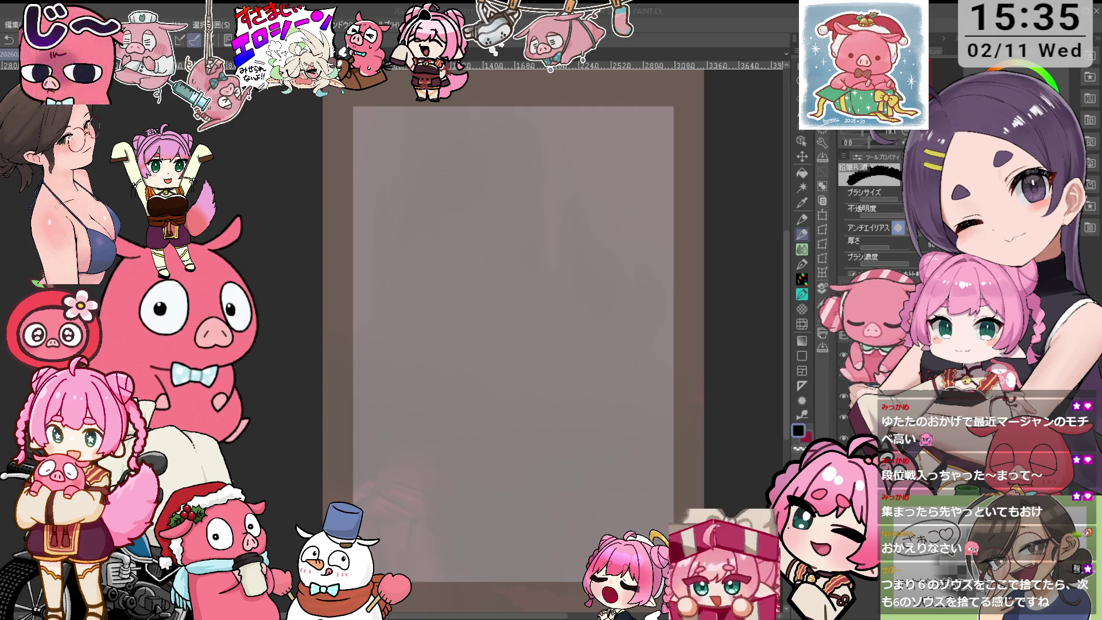
pyautogui.moveTo(516, 344); pyautogui.dragTo(523, 350)
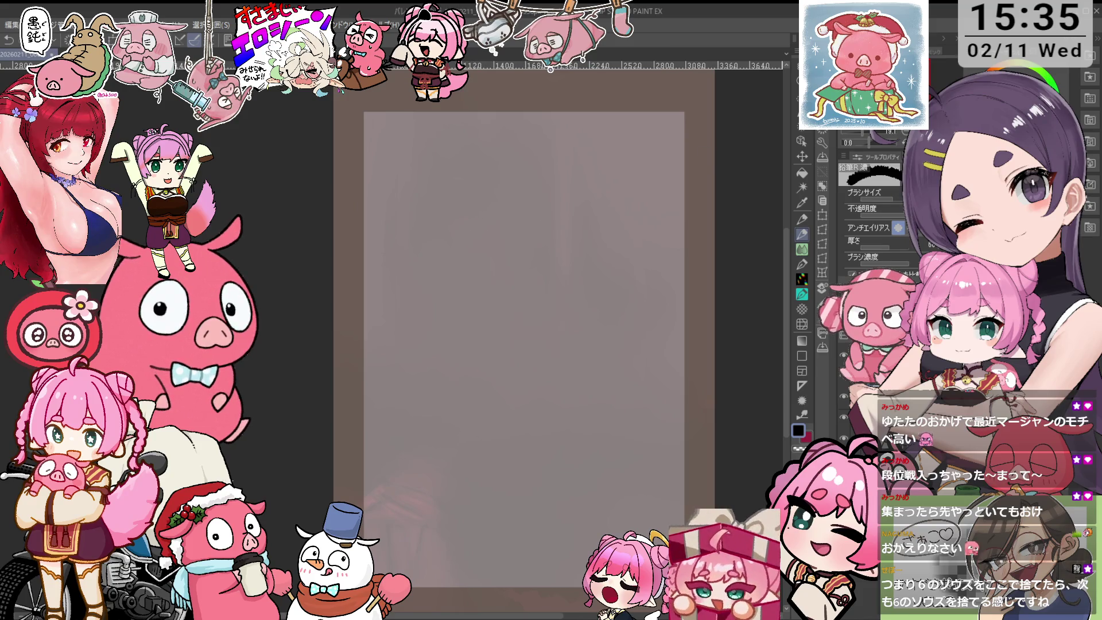
# - Paint the skin-pink head oval and the shoulder line beneath it
pyautogui.moveTo(454, 222); pyautogui.dragTo(466, 256)
pyautogui.hotkey('ctrl', 'z')
pyautogui.moveTo(451, 184)
pyautogui.mouseDown()
pyautogui.moveTo(459, 270)
pyautogui.moveTo(488, 210)
pyautogui.moveTo(443, 218)
pyautogui.moveTo(459, 232)
pyautogui.moveTo(470, 214)
pyautogui.moveTo(465, 183)
pyautogui.mouseUp()
pyautogui.hotkey('ctrl', 'z')
pyautogui.hotkey('ctrl', 'z')
pyautogui.moveTo(456, 221); pyautogui.dragTo(454, 165)
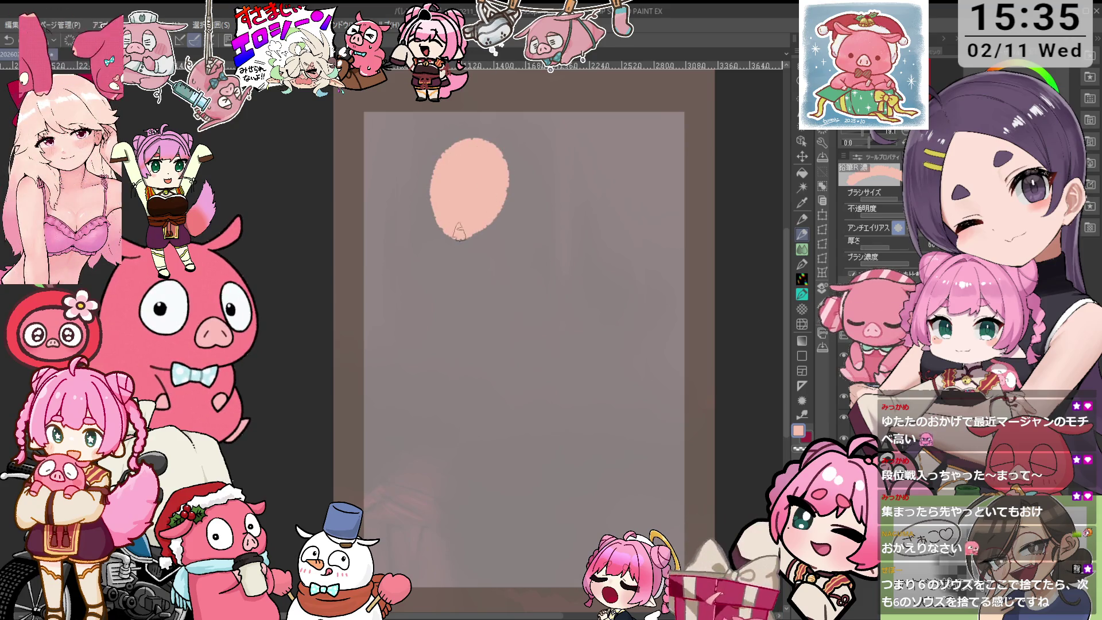
pyautogui.moveTo(441, 281); pyautogui.dragTo(533, 273)
pyautogui.hotkey('ctrl', 'z')
pyautogui.moveTo(406, 276); pyautogui.dragTo(505, 271)
pyautogui.hotkey('ctrl', 'z')
pyautogui.moveTo(405, 261)
pyautogui.mouseDown()
pyautogui.moveTo(533, 245)
pyautogui.moveTo(425, 279)
pyautogui.moveTo(405, 427)
pyautogui.moveTo(373, 482)
pyautogui.moveTo(402, 502)
pyautogui.moveTo(410, 470)
pyautogui.mouseUp()
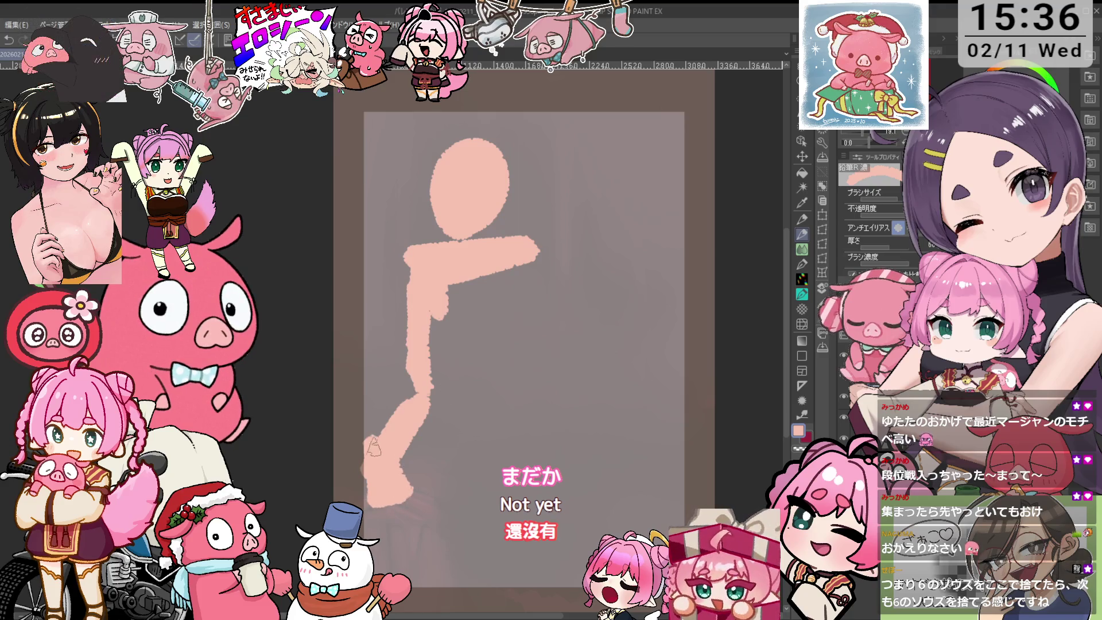
# - Block in the bent forearm, hips, leg loop and shaded torso sides, plus a limb from the hip
pyautogui.moveTo(451, 321)
pyautogui.mouseDown()
pyautogui.moveTo(462, 293)
pyautogui.moveTo(542, 270)
pyautogui.moveTo(496, 347)
pyautogui.moveTo(476, 343)
pyautogui.moveTo(451, 408)
pyautogui.moveTo(442, 385)
pyautogui.moveTo(493, 436)
pyautogui.moveTo(469, 390)
pyautogui.moveTo(536, 462)
pyautogui.mouseUp()
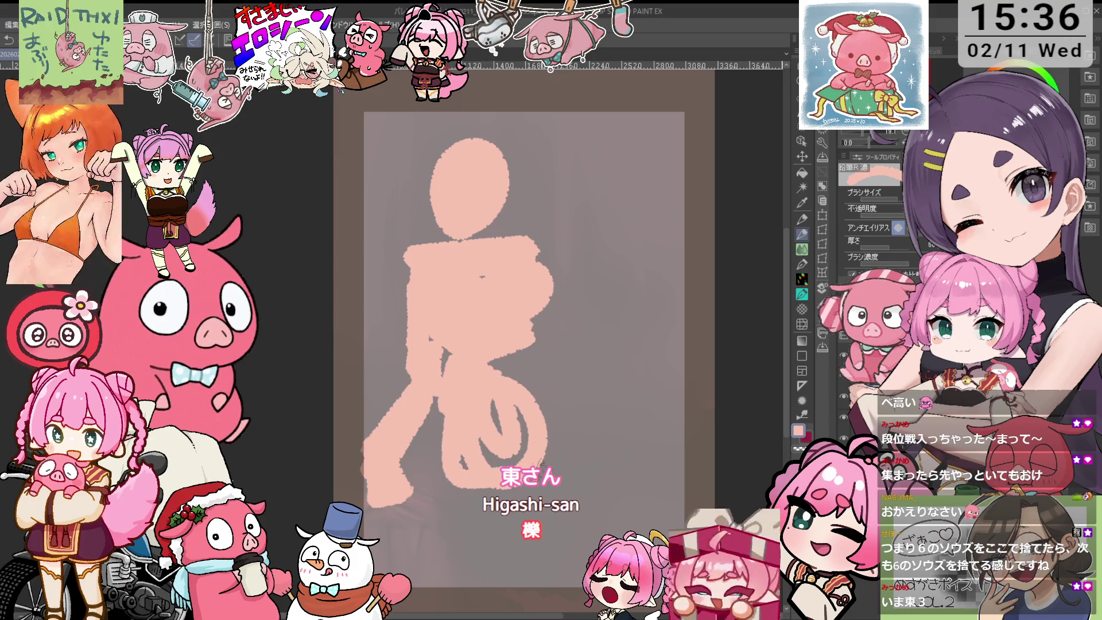
pyautogui.moveTo(446, 439)
pyautogui.mouseDown()
pyautogui.moveTo(494, 407)
pyautogui.moveTo(487, 470)
pyautogui.moveTo(539, 413)
pyautogui.moveTo(554, 448)
pyautogui.moveTo(568, 442)
pyautogui.mouseUp()
pyautogui.hotkey('ctrl', 'z')
pyautogui.moveTo(524, 367)
pyautogui.mouseDown()
pyautogui.moveTo(496, 447)
pyautogui.moveTo(489, 349)
pyautogui.moveTo(493, 424)
pyautogui.moveTo(519, 363)
pyautogui.mouseUp()
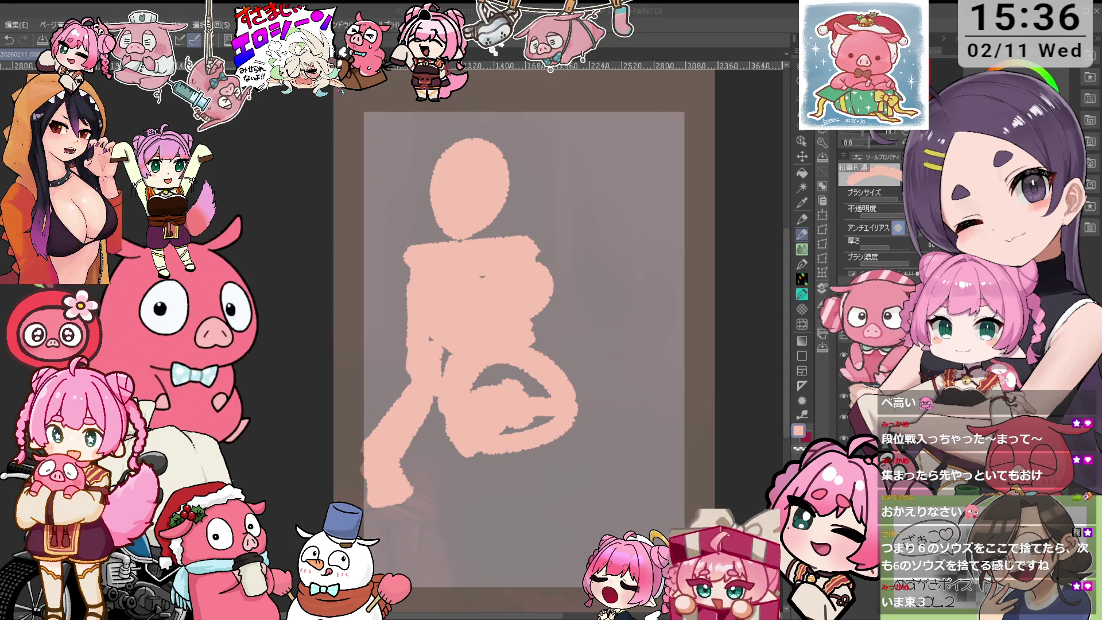
pyautogui.moveTo(520, 375)
pyautogui.mouseDown()
pyautogui.moveTo(533, 385)
pyautogui.moveTo(537, 424)
pyautogui.moveTo(556, 380)
pyautogui.moveTo(579, 407)
pyautogui.mouseUp()
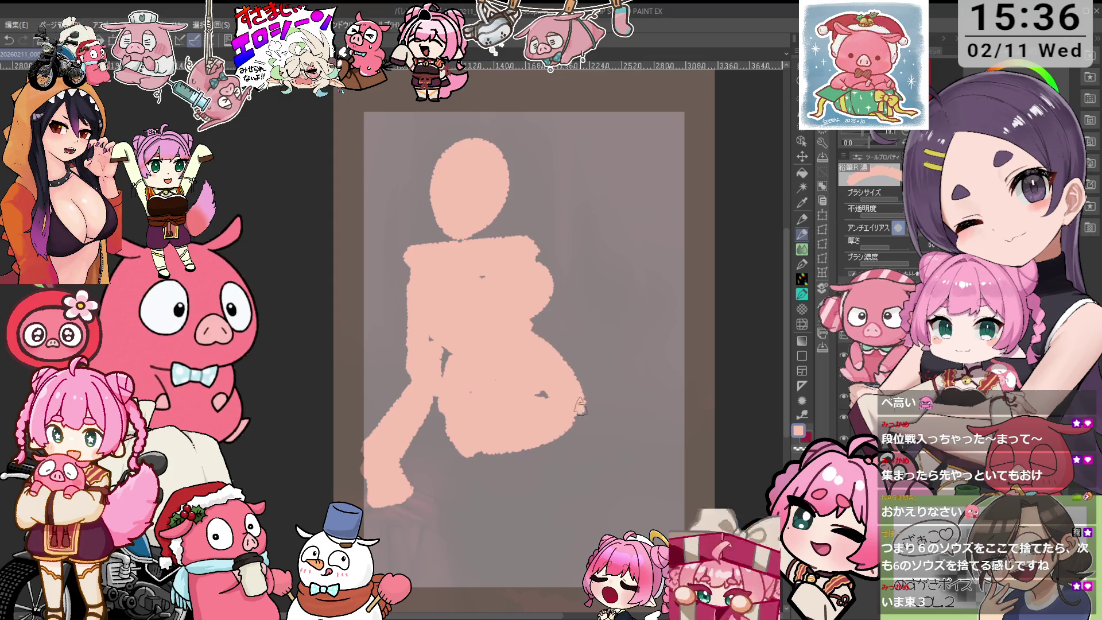
pyautogui.moveTo(550, 349)
pyautogui.mouseDown()
pyautogui.moveTo(531, 252)
pyautogui.moveTo(573, 371)
pyautogui.moveTo(603, 390)
pyautogui.mouseUp()
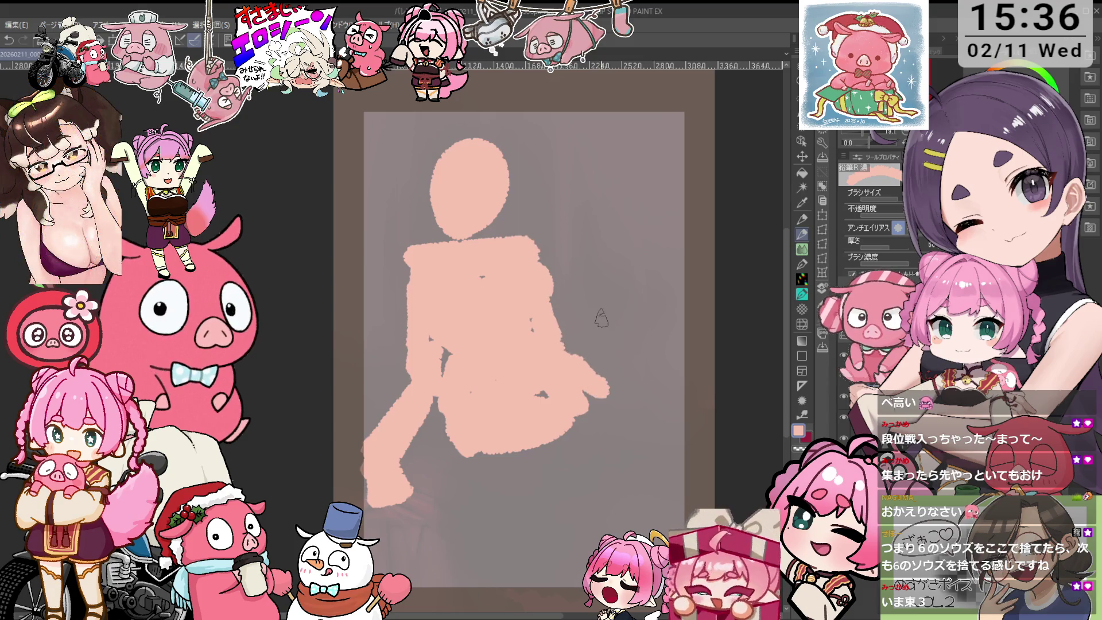
pyautogui.moveTo(528, 247)
pyautogui.mouseDown()
pyautogui.moveTo(551, 343)
pyautogui.moveTo(602, 385)
pyautogui.moveTo(592, 378)
pyautogui.mouseUp()
pyautogui.moveTo(414, 257)
pyautogui.mouseDown()
pyautogui.moveTo(429, 357)
pyautogui.moveTo(365, 496)
pyautogui.moveTo(361, 453)
pyautogui.moveTo(387, 493)
pyautogui.moveTo(379, 519)
pyautogui.mouseUp()
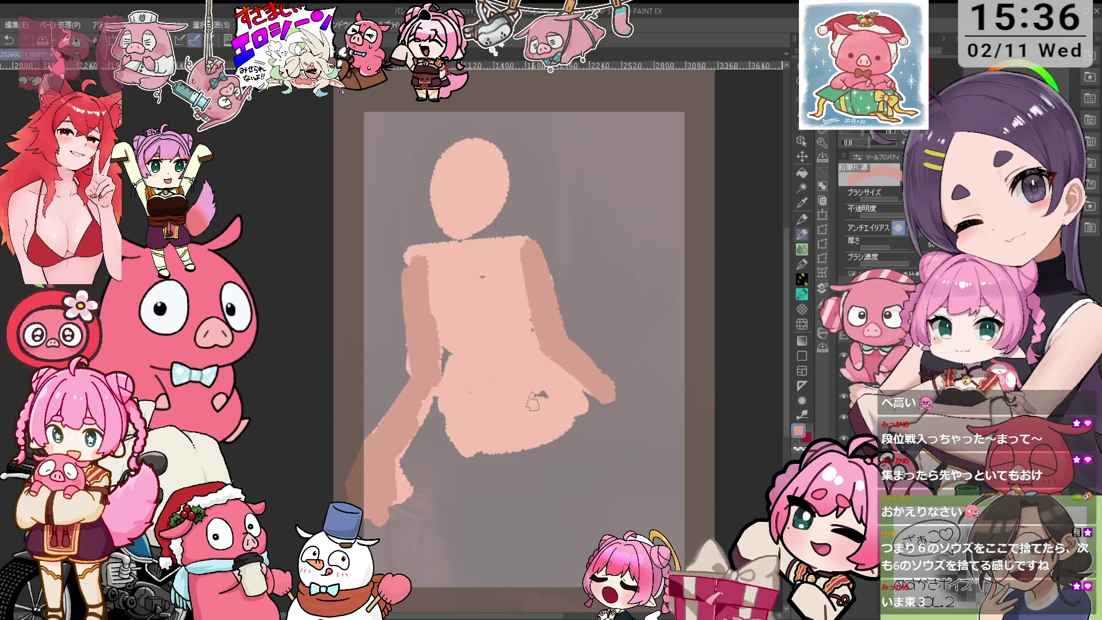
pyautogui.moveTo(552, 404)
pyautogui.mouseDown()
pyautogui.moveTo(628, 319)
pyautogui.moveTo(622, 296)
pyautogui.moveTo(602, 367)
pyautogui.moveTo(614, 401)
pyautogui.moveTo(548, 332)
pyautogui.mouseUp()
# - Repaint the limb as a leg raised to the upper right and extend the other leg to the page bottom
pyautogui.hotkey('ctrl', 'z')
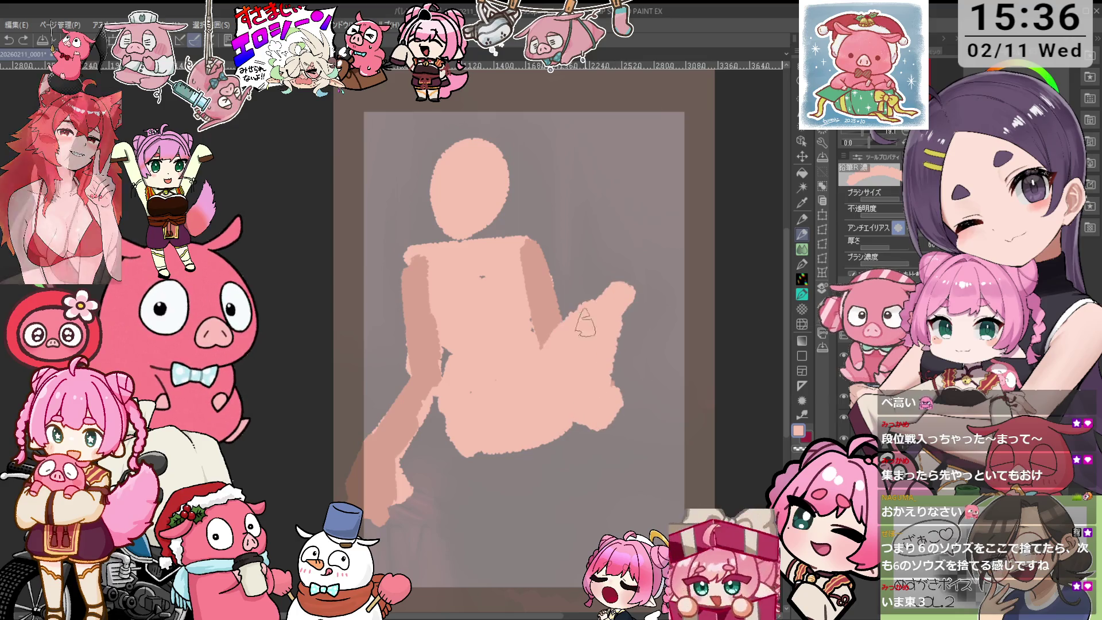
pyautogui.moveTo(623, 293); pyautogui.dragTo(605, 408)
pyautogui.moveTo(651, 275); pyautogui.dragTo(620, 390)
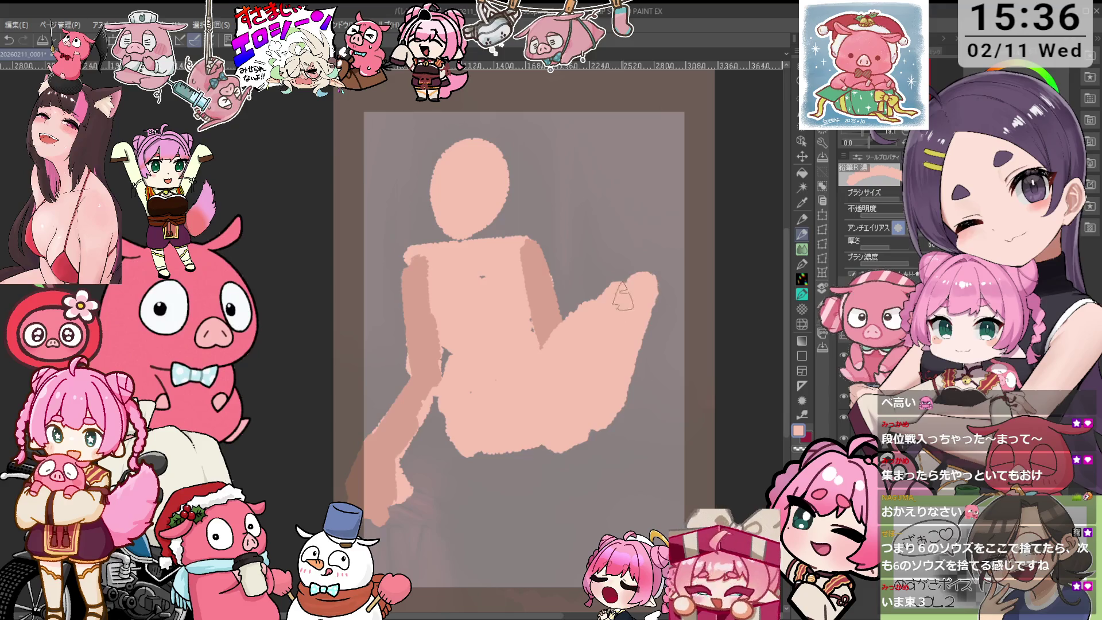
pyautogui.moveTo(583, 325)
pyautogui.mouseDown()
pyautogui.moveTo(637, 264)
pyautogui.moveTo(654, 301)
pyautogui.mouseUp()
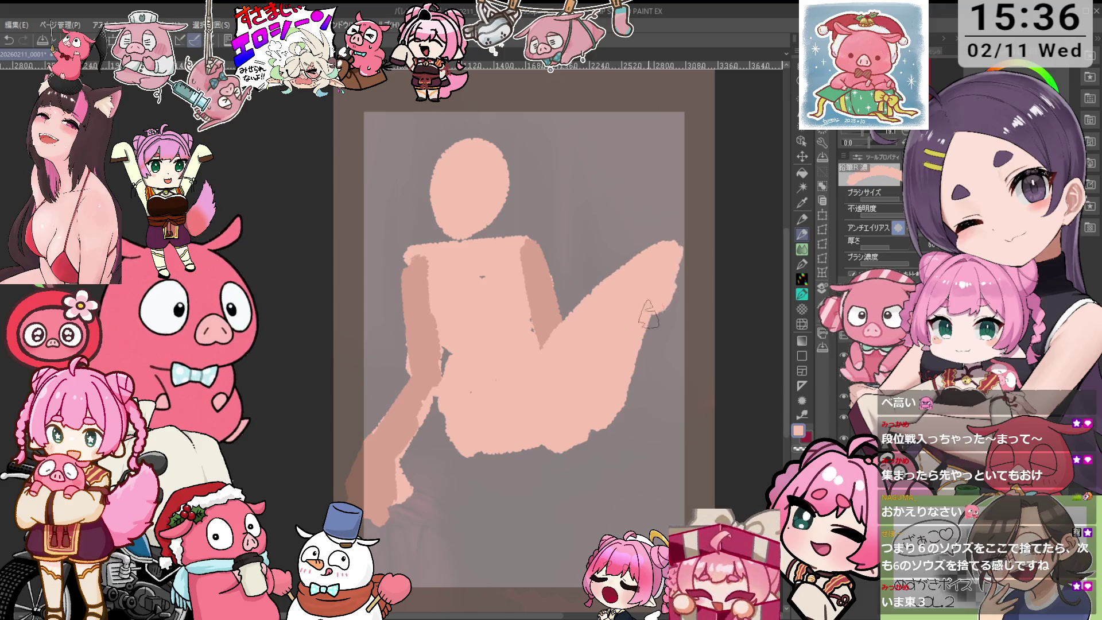
pyautogui.moveTo(683, 253); pyautogui.dragTo(700, 269)
pyautogui.moveTo(637, 402)
pyautogui.mouseDown()
pyautogui.moveTo(634, 393)
pyautogui.moveTo(614, 459)
pyautogui.moveTo(620, 476)
pyautogui.moveTo(608, 500)
pyautogui.moveTo(595, 496)
pyautogui.mouseUp()
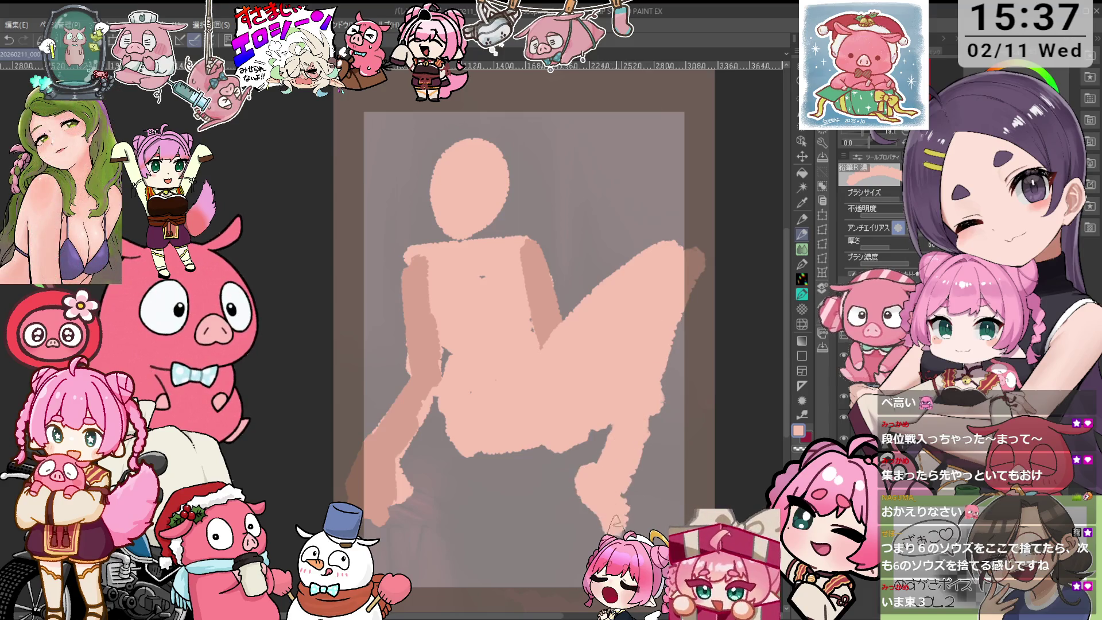
pyautogui.moveTo(556, 434)
pyautogui.mouseDown()
pyautogui.moveTo(525, 436)
pyautogui.moveTo(482, 485)
pyautogui.moveTo(465, 459)
pyautogui.moveTo(517, 493)
pyautogui.moveTo(452, 427)
pyautogui.moveTo(516, 533)
pyautogui.moveTo(505, 597)
pyautogui.moveTo(554, 600)
pyautogui.mouseUp()
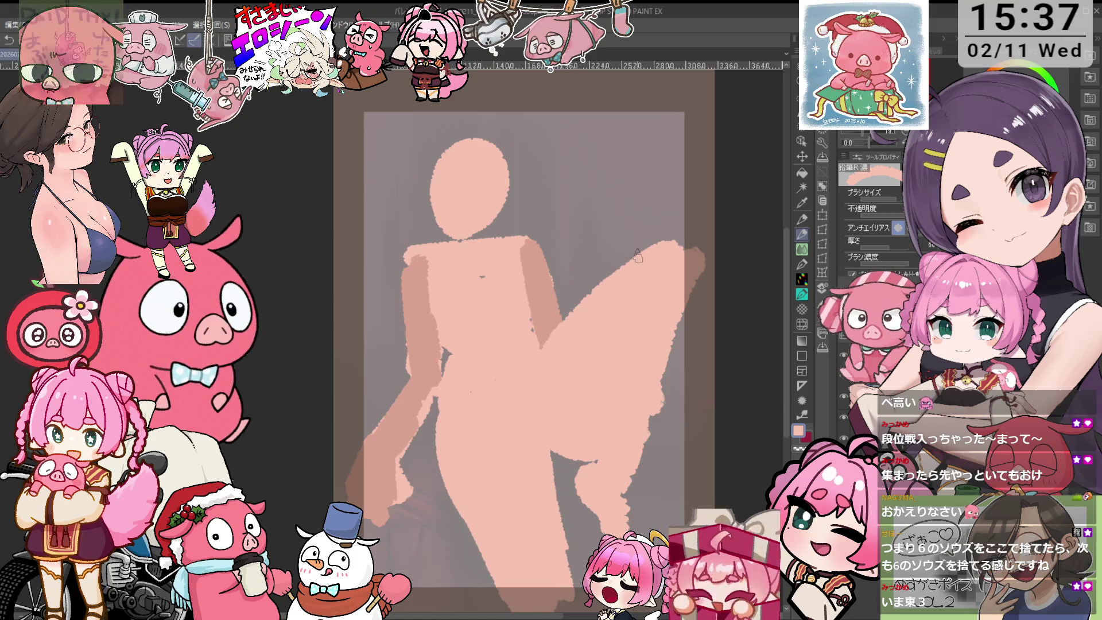
pyautogui.moveTo(636, 257); pyautogui.dragTo(680, 260)
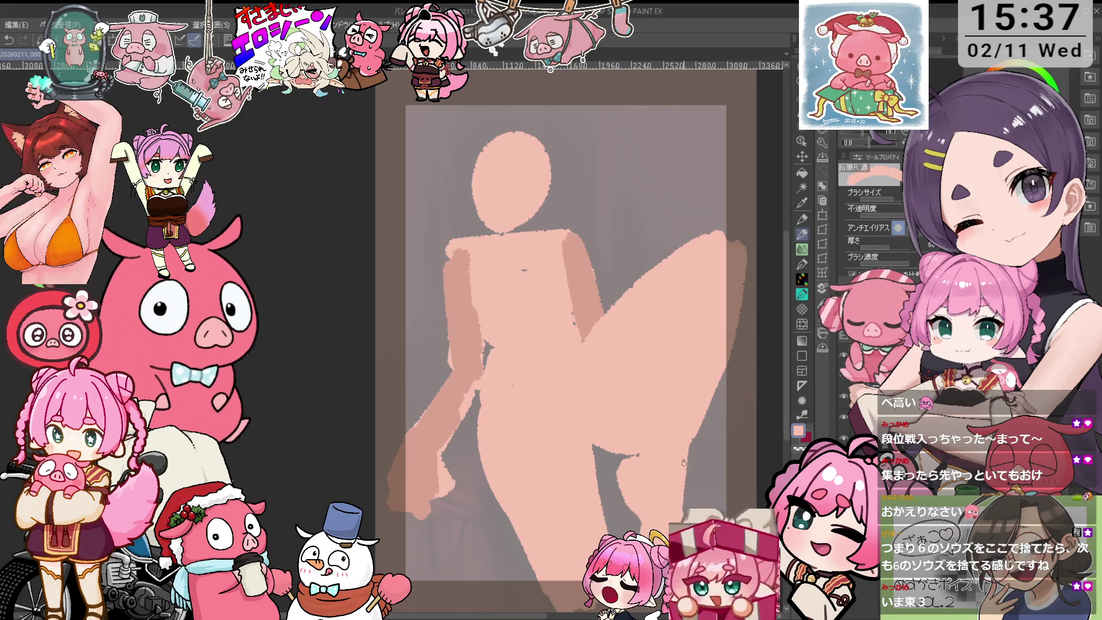
# - Try, then undo, several thin lines along the raised thigh's edge
pyautogui.press('e')
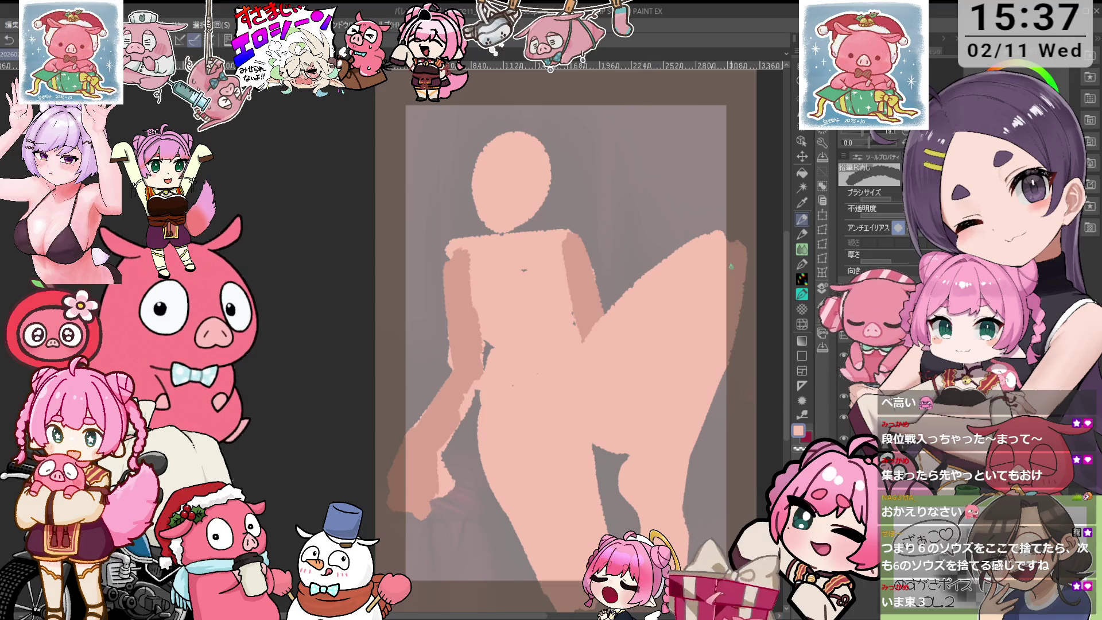
pyautogui.press('i')
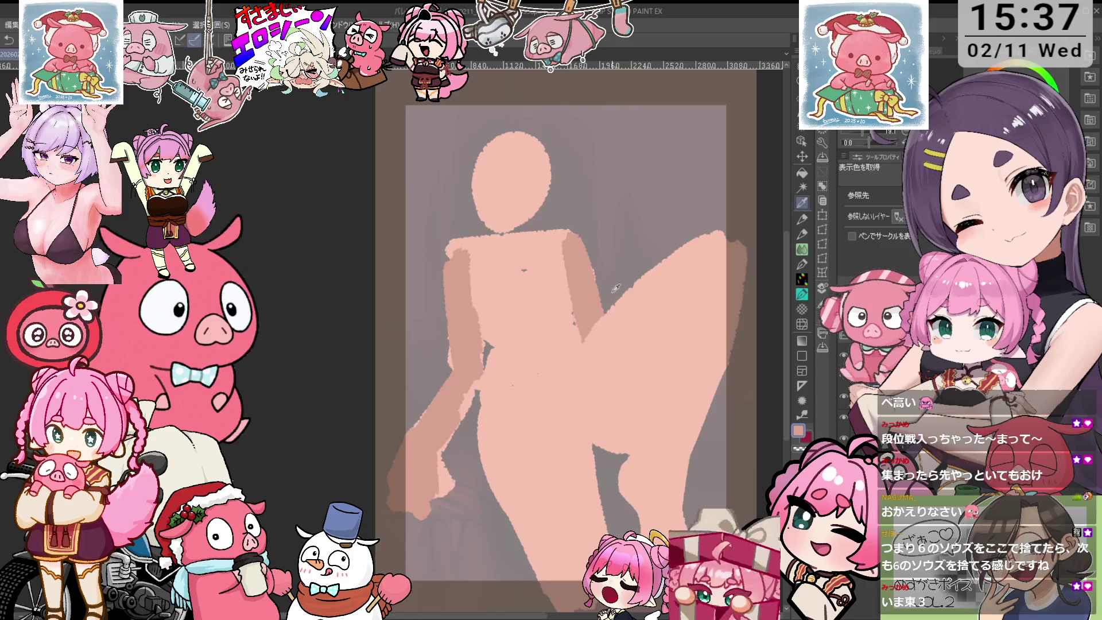
pyautogui.press('p')
pyautogui.hotkey('ctrl', 'z')
pyautogui.moveTo(722, 230); pyautogui.dragTo(588, 351)
pyautogui.hotkey('ctrl', 'z')
pyautogui.moveTo(609, 315); pyautogui.dragTo(579, 367)
pyautogui.hotkey('ctrl', 'z')
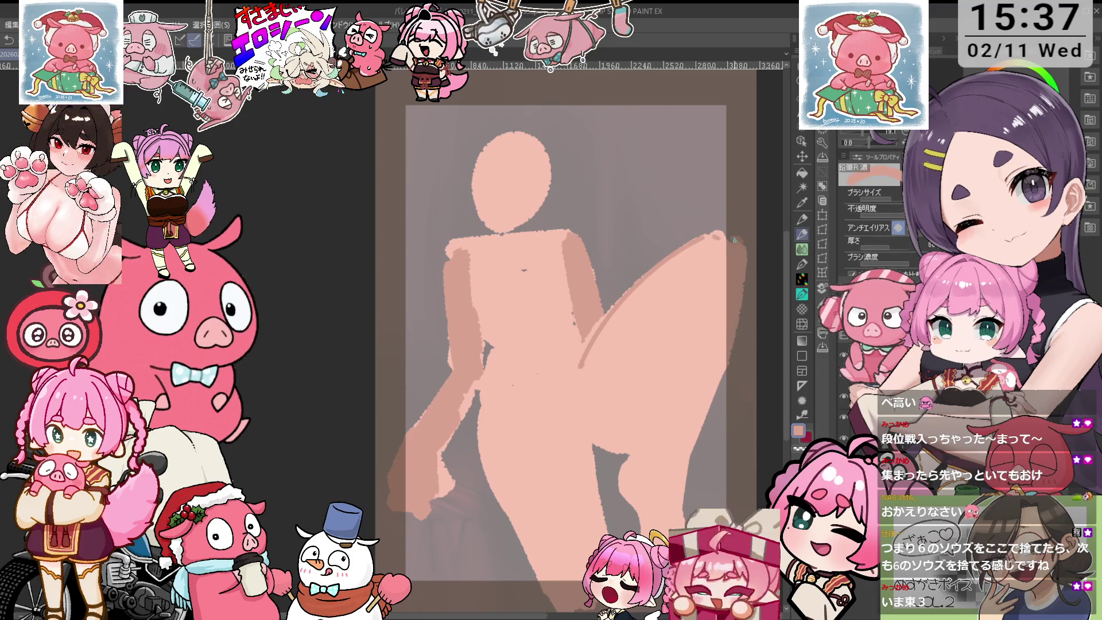
pyautogui.moveTo(580, 370)
pyautogui.mouseDown()
pyautogui.moveTo(711, 243)
pyautogui.moveTo(749, 223)
pyautogui.mouseUp()
pyautogui.hotkey('ctrl', 'z')
# - Darken the lower left leg outline and draw the crotch and curved chest lines
pyautogui.moveTo(536, 502); pyautogui.dragTo(573, 573)
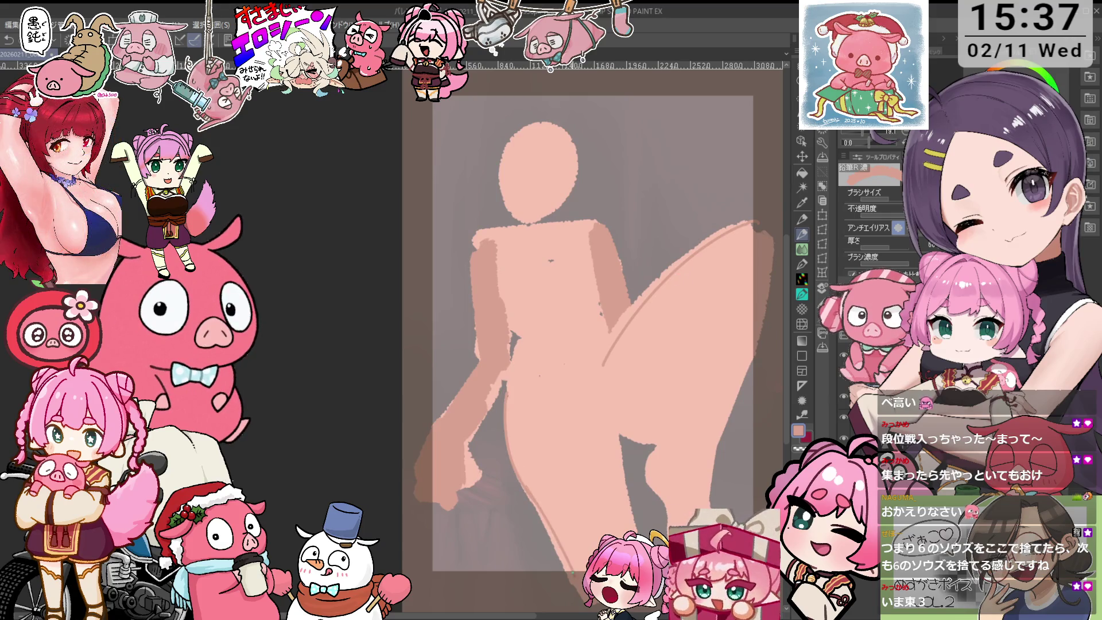
pyautogui.moveTo(609, 419)
pyautogui.mouseDown()
pyautogui.moveTo(630, 530)
pyautogui.moveTo(601, 391)
pyautogui.moveTo(604, 402)
pyautogui.mouseUp()
pyautogui.hotkey('ctrl', 'z')
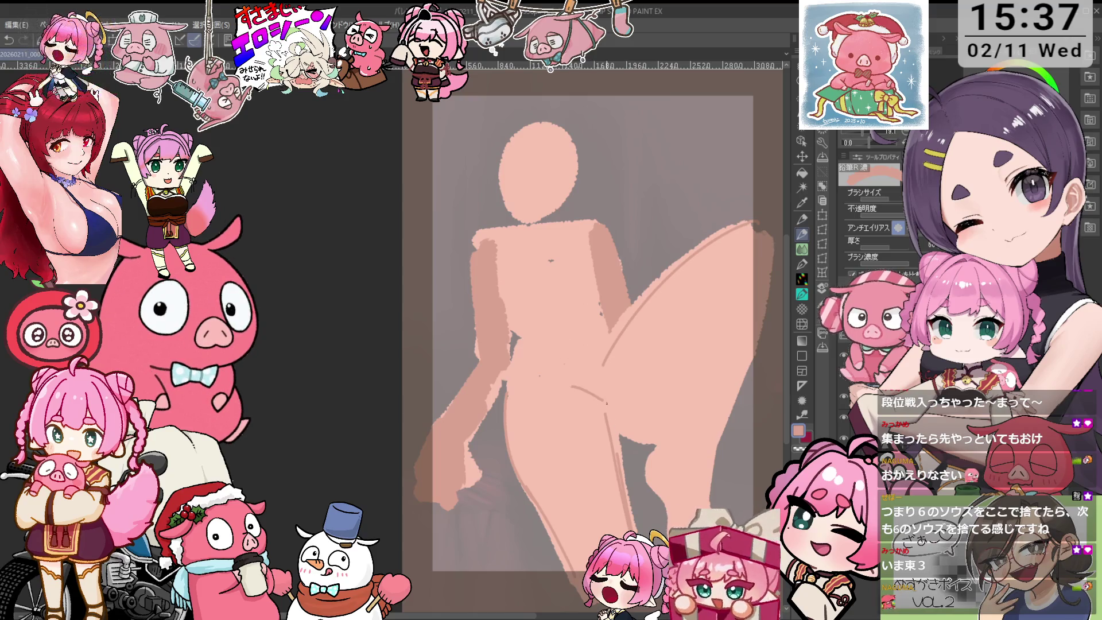
pyautogui.moveTo(592, 350); pyautogui.dragTo(628, 340)
pyautogui.hotkey('ctrl', 'z')
pyautogui.moveTo(552, 376); pyautogui.dragTo(637, 349)
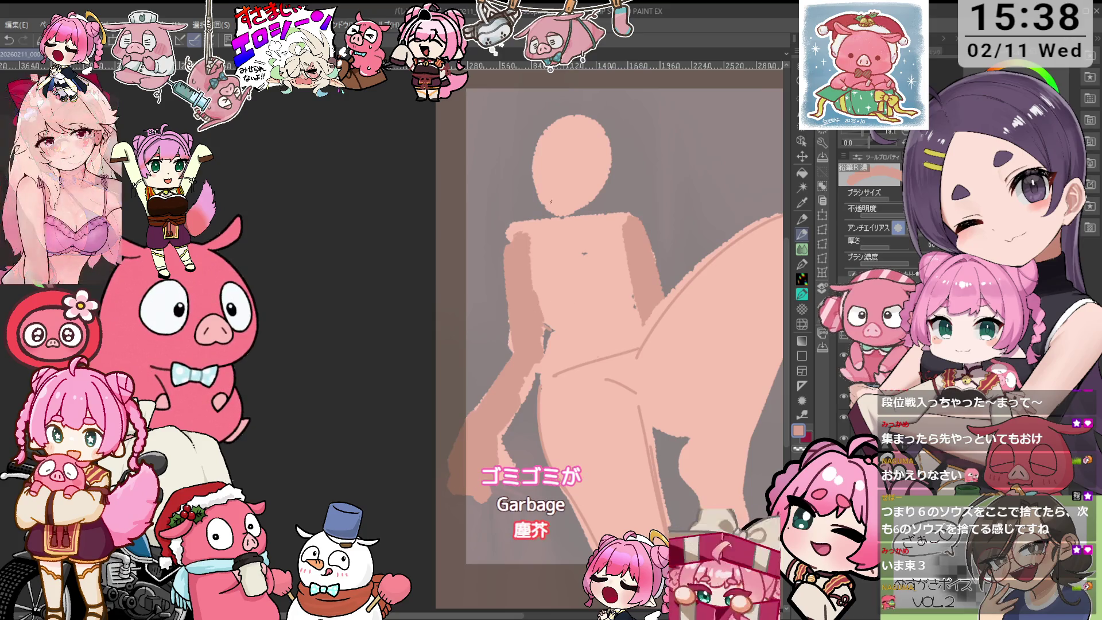
pyautogui.moveTo(543, 303); pyautogui.dragTo(583, 291)
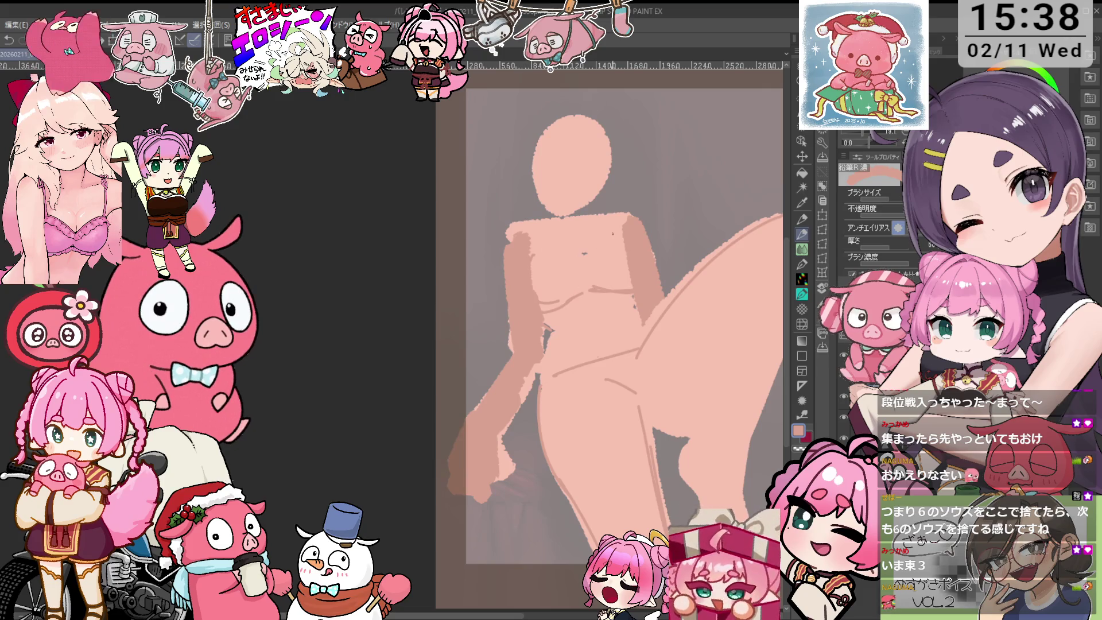
# - Sample the deeper salmon skin colour and paint a short neck joining head and shoulders
pyautogui.keyDown('alt'); pyautogui.click(539, 270); pyautogui.keyUp('alt')
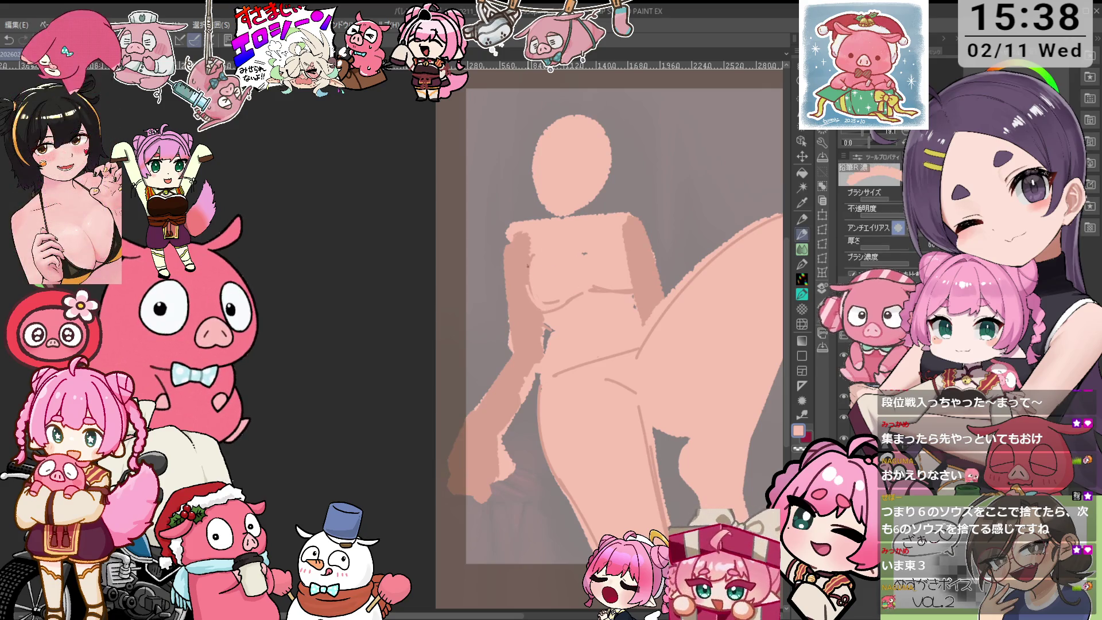
pyautogui.scroll(1, 607, 256)
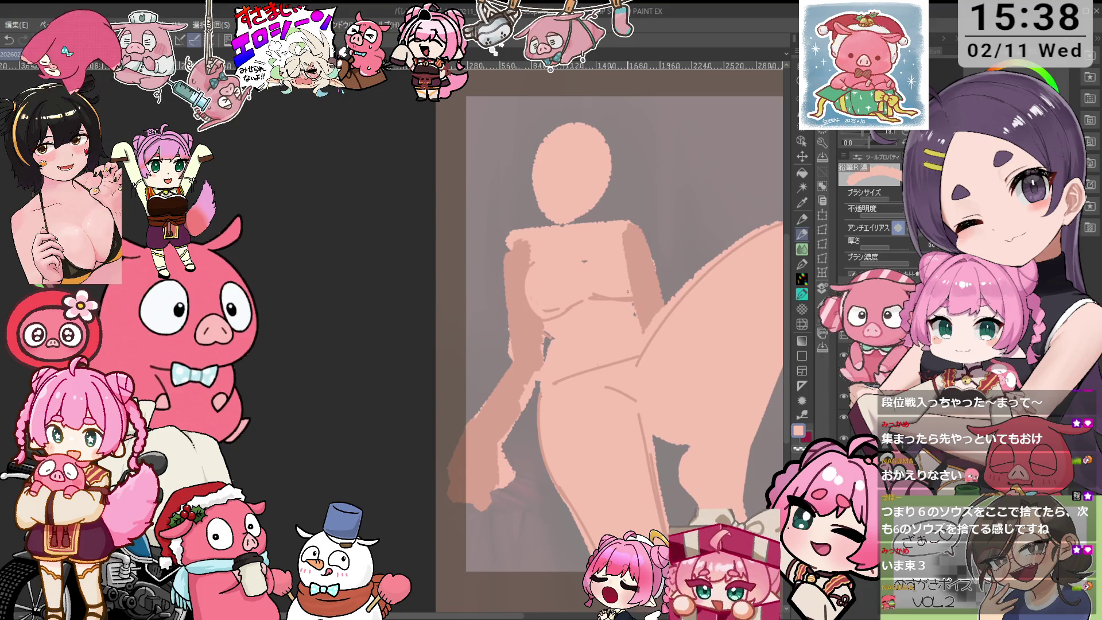
pyautogui.scroll(1, 615, 298)
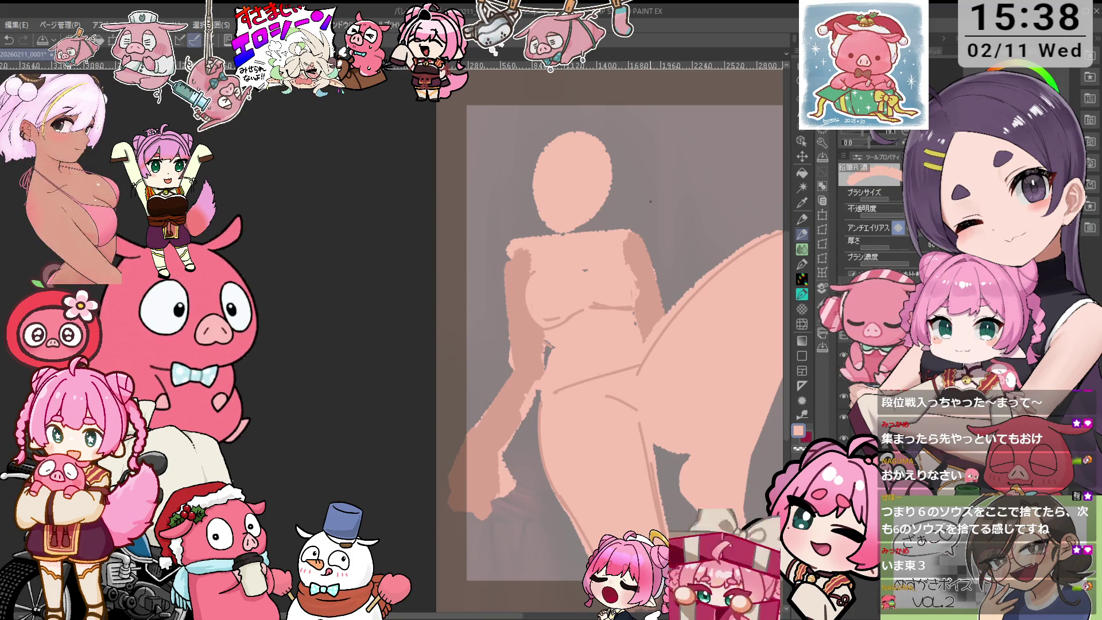
pyautogui.scroll(3, 608, 344)
pyautogui.keyDown('alt'); pyautogui.click(537, 255); pyautogui.keyUp('alt')
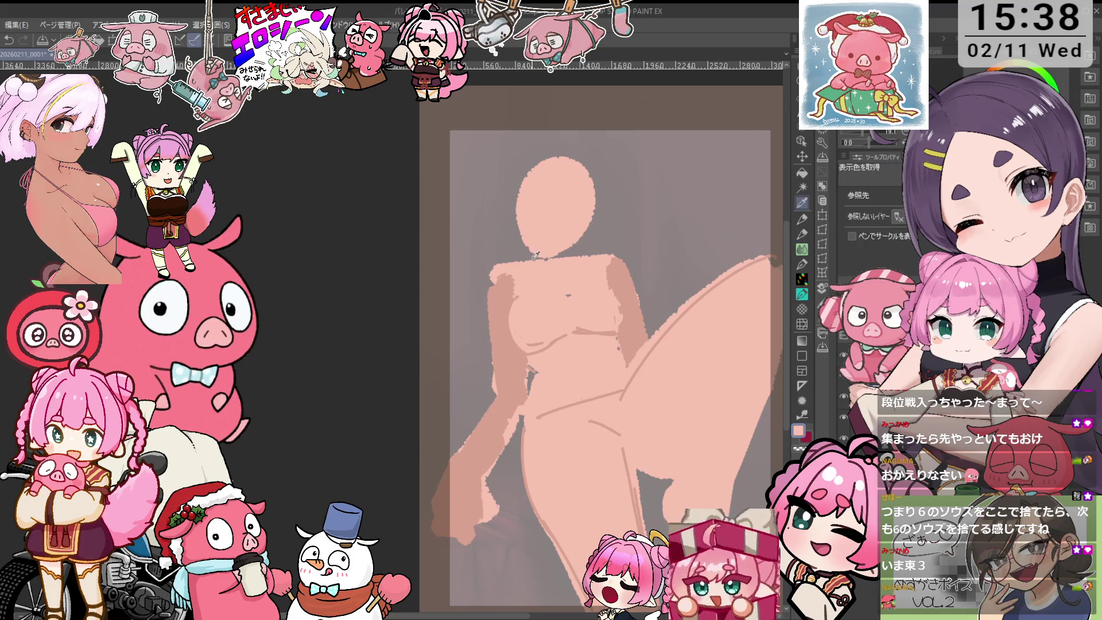
pyautogui.moveTo(523, 241)
pyautogui.mouseDown()
pyautogui.moveTo(529, 261)
pyautogui.moveTo(566, 259)
pyautogui.mouseUp()
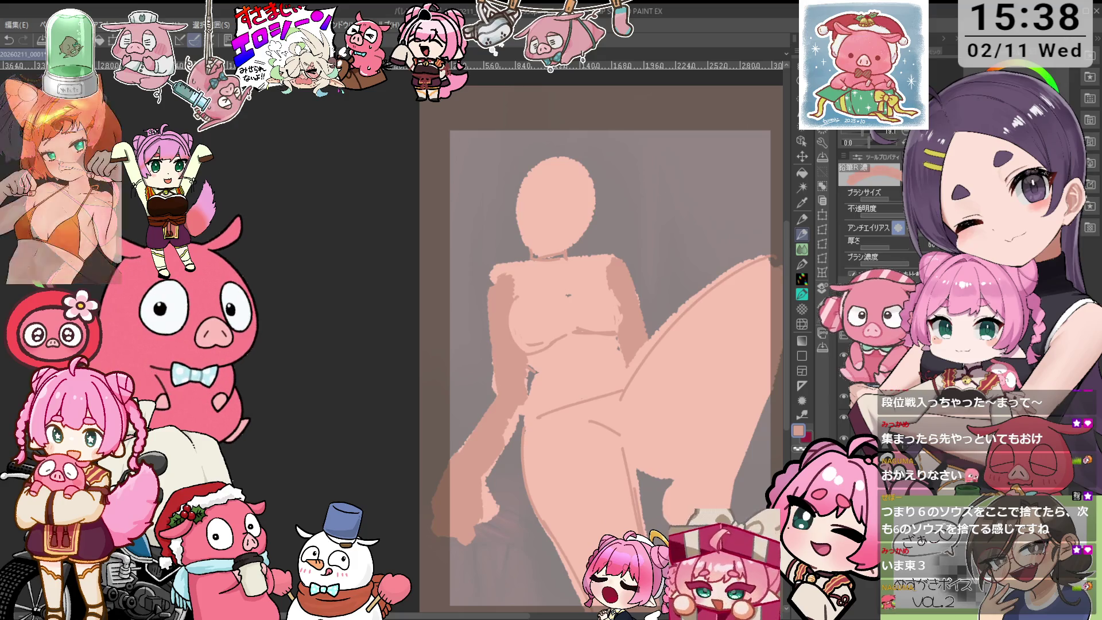
pyautogui.press('x')
pyautogui.hotkey('ctrl', 'z')
pyautogui.moveTo(742, 251); pyautogui.dragTo(730, 235)
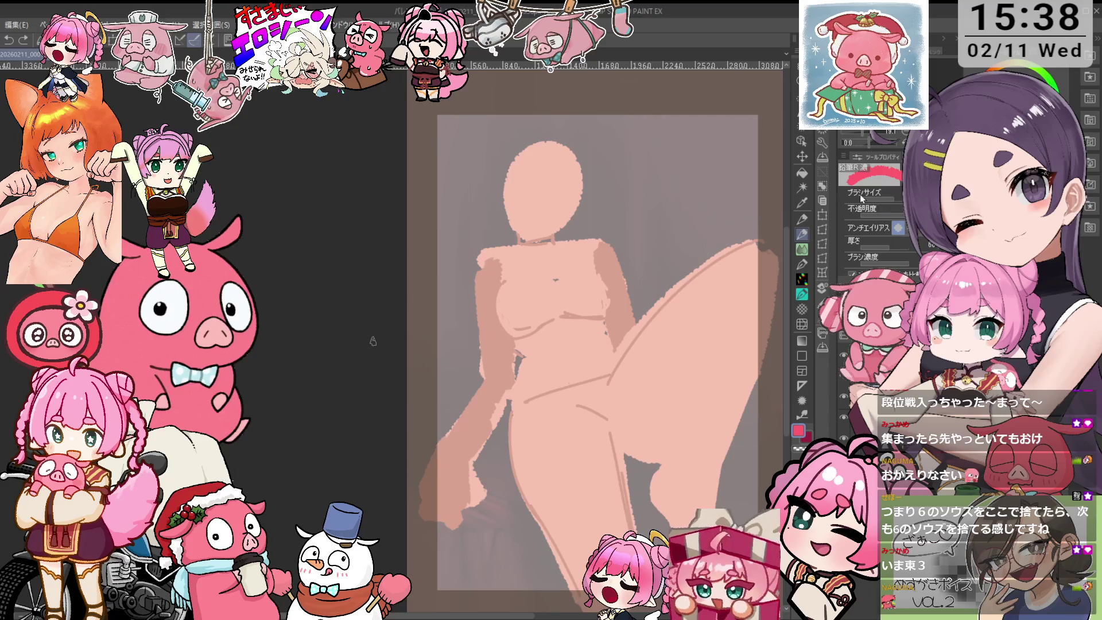
# - Paint both red bikini cups, the red waistband and bottom, and a red scarf at the neck
pyautogui.moveTo(502, 298)
pyautogui.mouseDown()
pyautogui.moveTo(508, 327)
pyautogui.moveTo(546, 310)
pyautogui.moveTo(519, 304)
pyautogui.moveTo(515, 328)
pyautogui.moveTo(542, 307)
pyautogui.moveTo(531, 296)
pyautogui.moveTo(606, 304)
pyautogui.mouseUp()
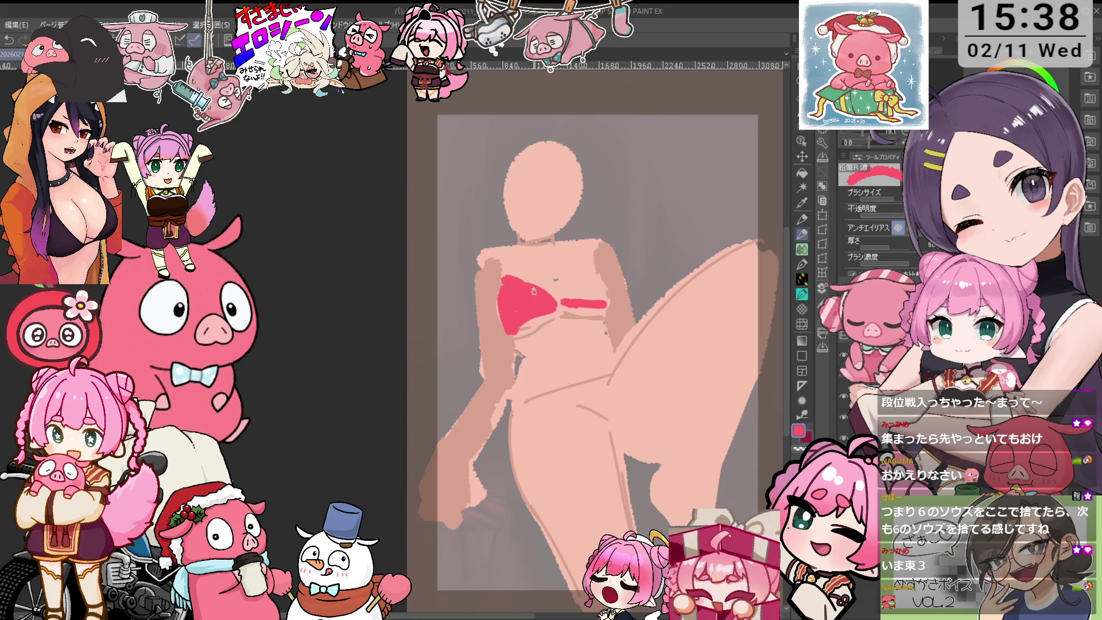
pyautogui.moveTo(578, 296)
pyautogui.mouseDown()
pyautogui.moveTo(599, 270)
pyautogui.moveTo(580, 301)
pyautogui.moveTo(594, 301)
pyautogui.moveTo(588, 273)
pyautogui.mouseUp()
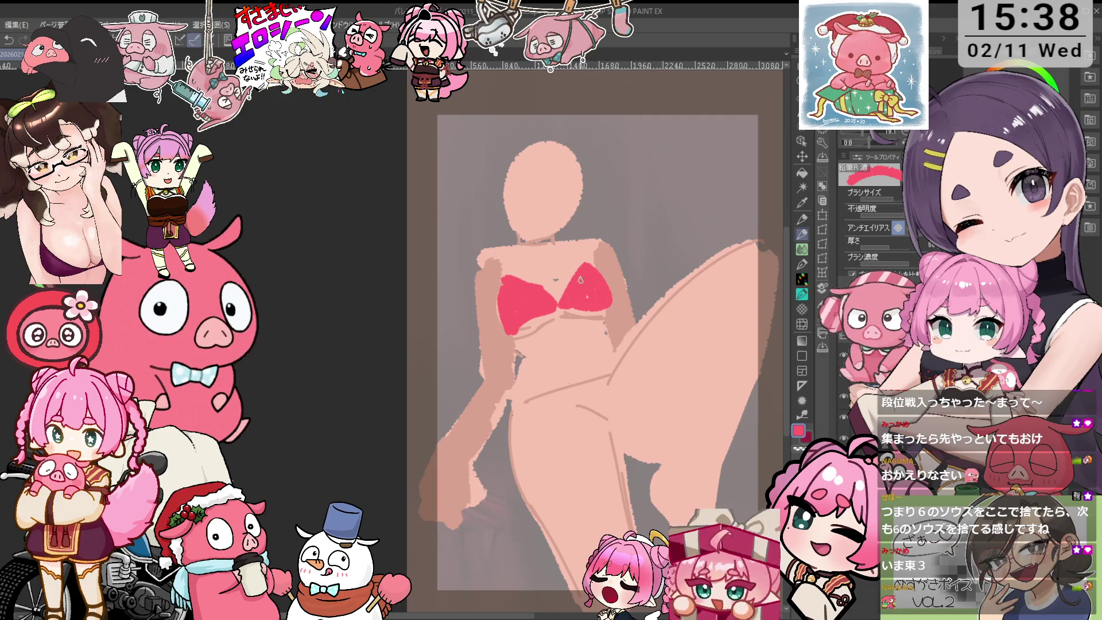
pyautogui.moveTo(515, 398); pyautogui.dragTo(603, 420)
pyautogui.moveTo(608, 378)
pyautogui.mouseDown()
pyautogui.moveTo(587, 403)
pyautogui.moveTo(600, 436)
pyautogui.moveTo(610, 377)
pyautogui.moveTo(579, 395)
pyautogui.moveTo(611, 433)
pyautogui.mouseUp()
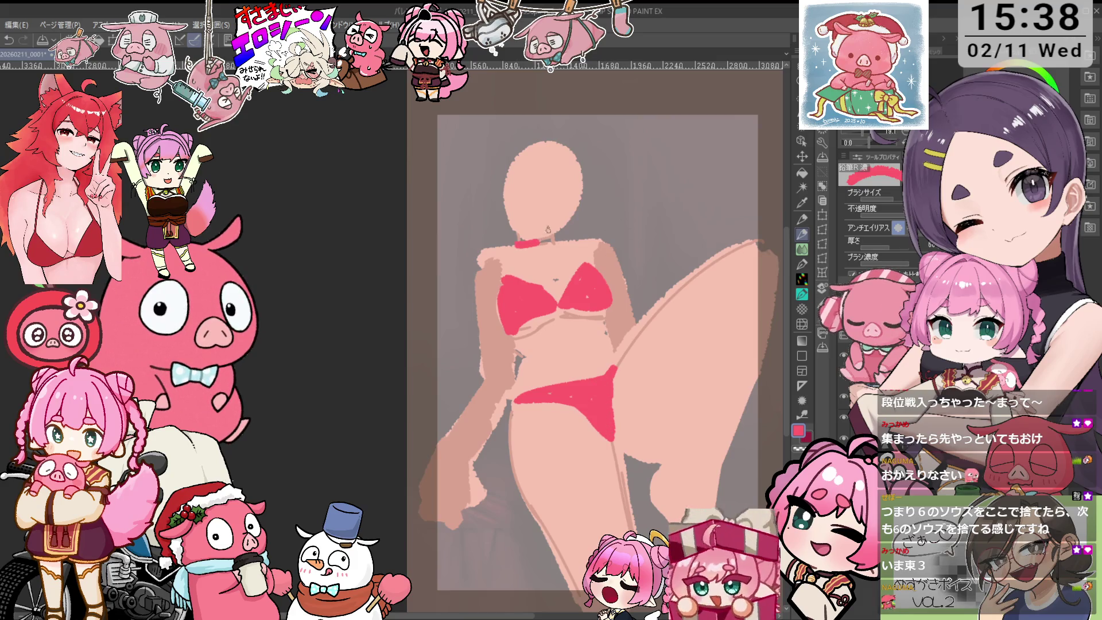
pyautogui.moveTo(505, 247)
pyautogui.mouseDown()
pyautogui.moveTo(504, 237)
pyautogui.moveTo(542, 235)
pyautogui.moveTo(540, 246)
pyautogui.moveTo(535, 231)
pyautogui.moveTo(539, 248)
pyautogui.mouseUp()
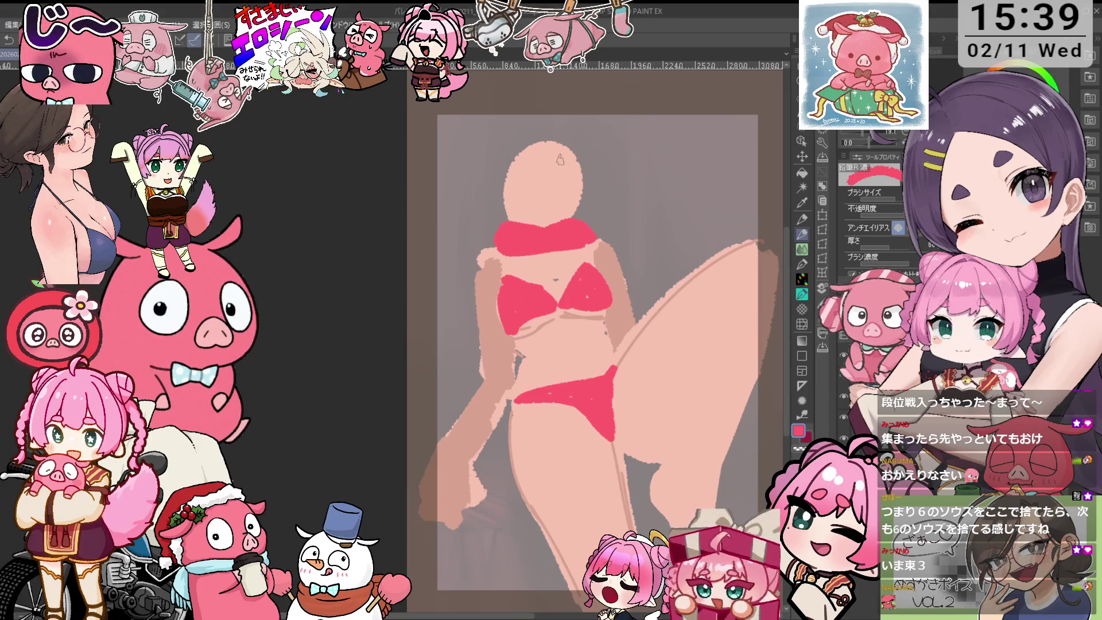
# - Brush a cyan stroke along the head's upper-left edge, then touch up the right bikini cup in sampled red
pyautogui.click(861, 86)
pyautogui.moveTo(533, 149); pyautogui.dragTo(496, 210)
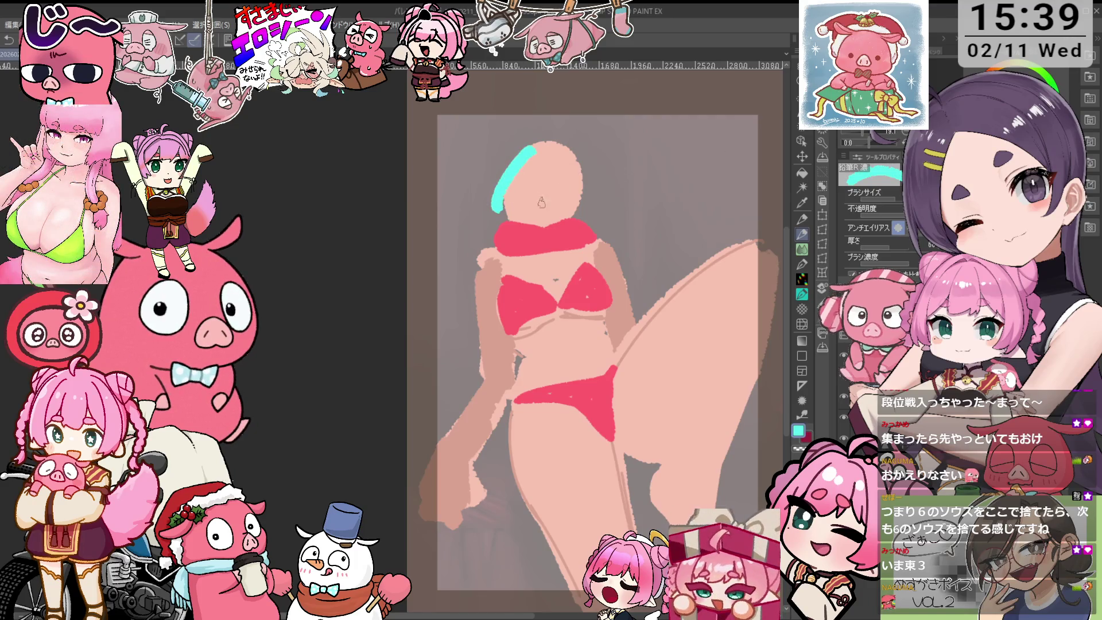
pyautogui.keyDown('alt'); pyautogui.click(598, 294); pyautogui.keyUp('alt')
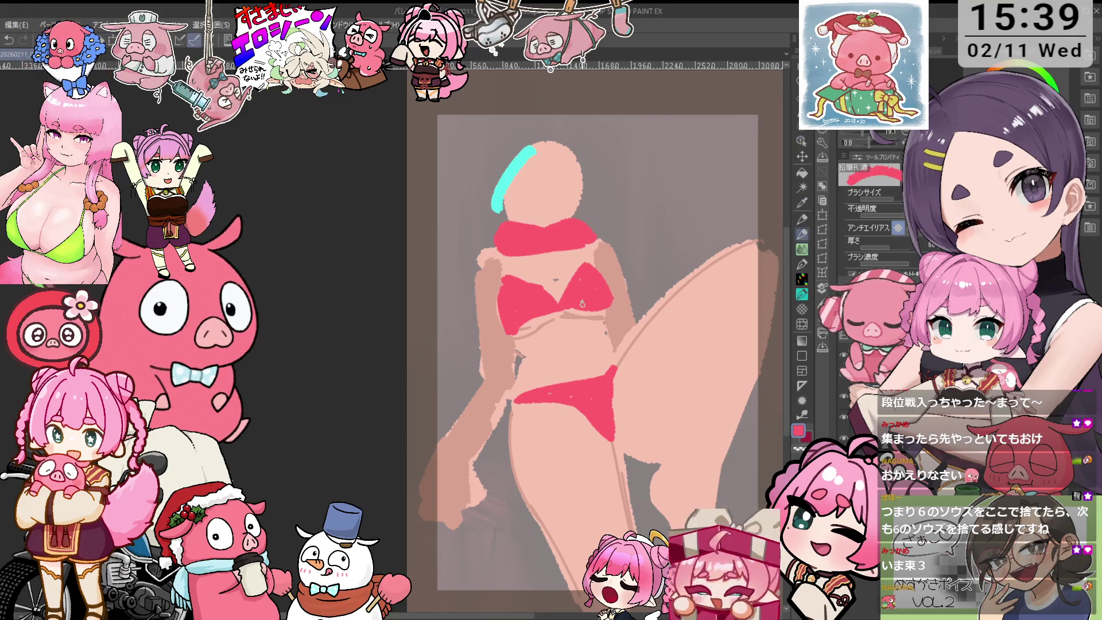
pyautogui.keyDown('alt'); pyautogui.click(551, 299); pyautogui.keyUp('alt')
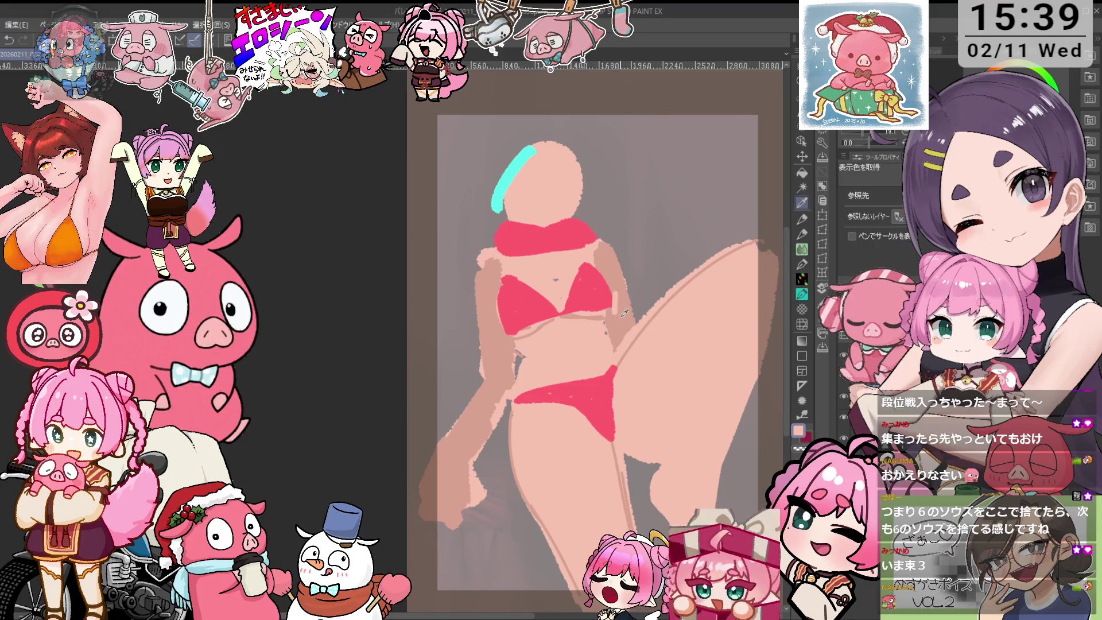
pyautogui.keyDown('alt'); pyautogui.click(596, 252); pyautogui.keyUp('alt')
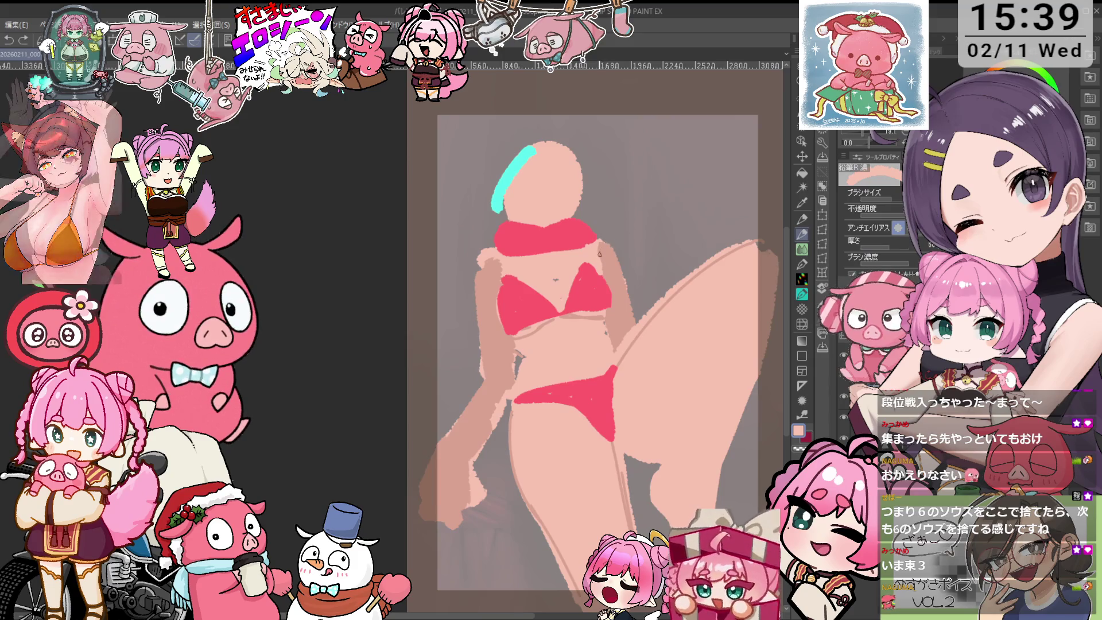
pyautogui.press('alt')
pyautogui.keyDown('alt'); pyautogui.click(596, 277); pyautogui.keyUp('alt')
pyautogui.moveTo(609, 284); pyautogui.dragTo(614, 307)
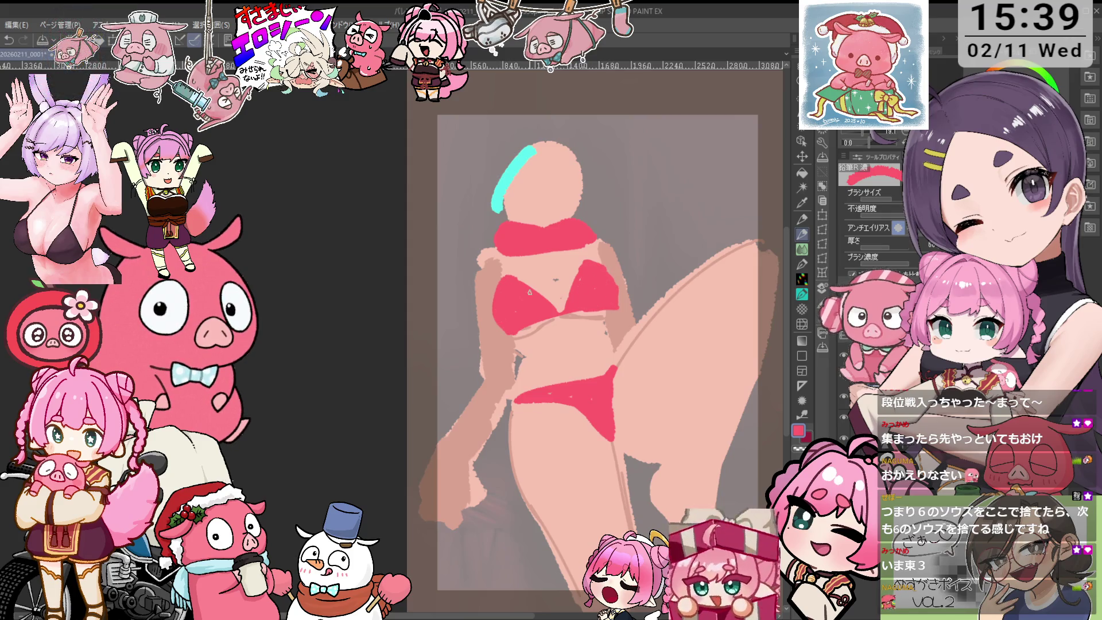
# - Erase the cyan stroke, cover its remnant in skin colour, and flatten the head's rounded top
pyautogui.press('-')
pyautogui.keyDown('alt'); pyautogui.click(602, 276); pyautogui.keyUp('alt')
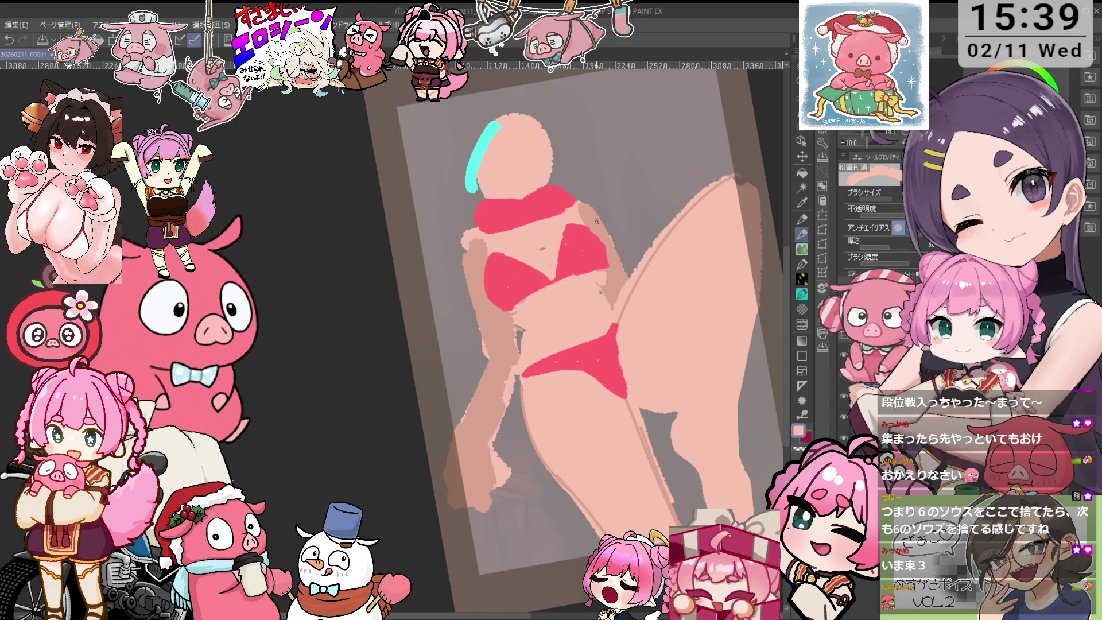
pyautogui.press('^')
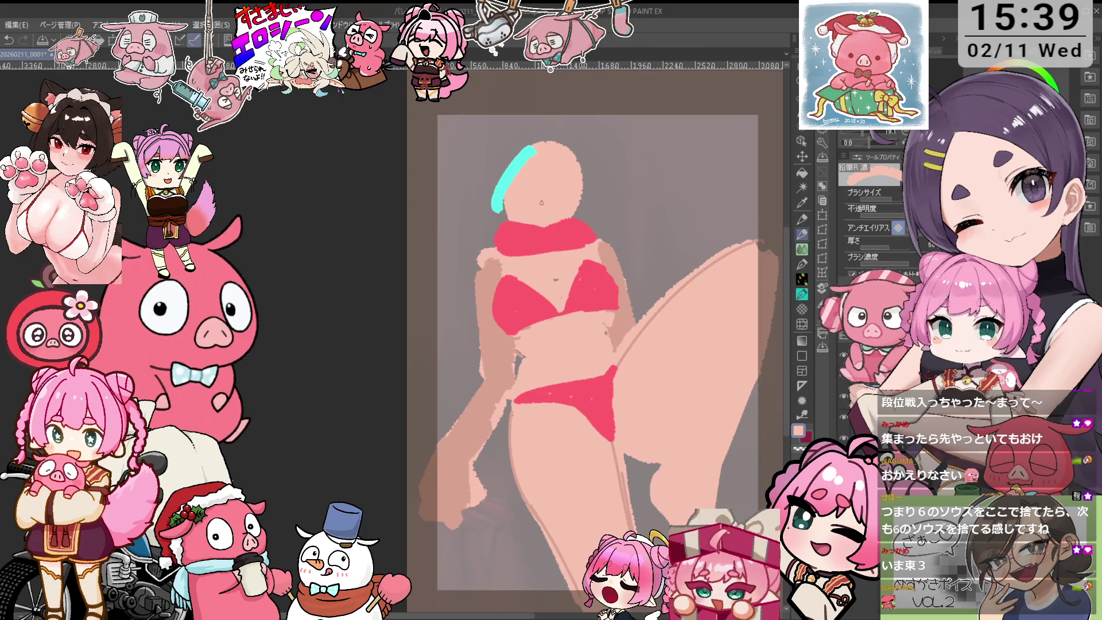
pyautogui.press('e')
pyautogui.moveTo(503, 195)
pyautogui.mouseDown()
pyautogui.moveTo(503, 217)
pyautogui.moveTo(477, 200)
pyautogui.mouseUp()
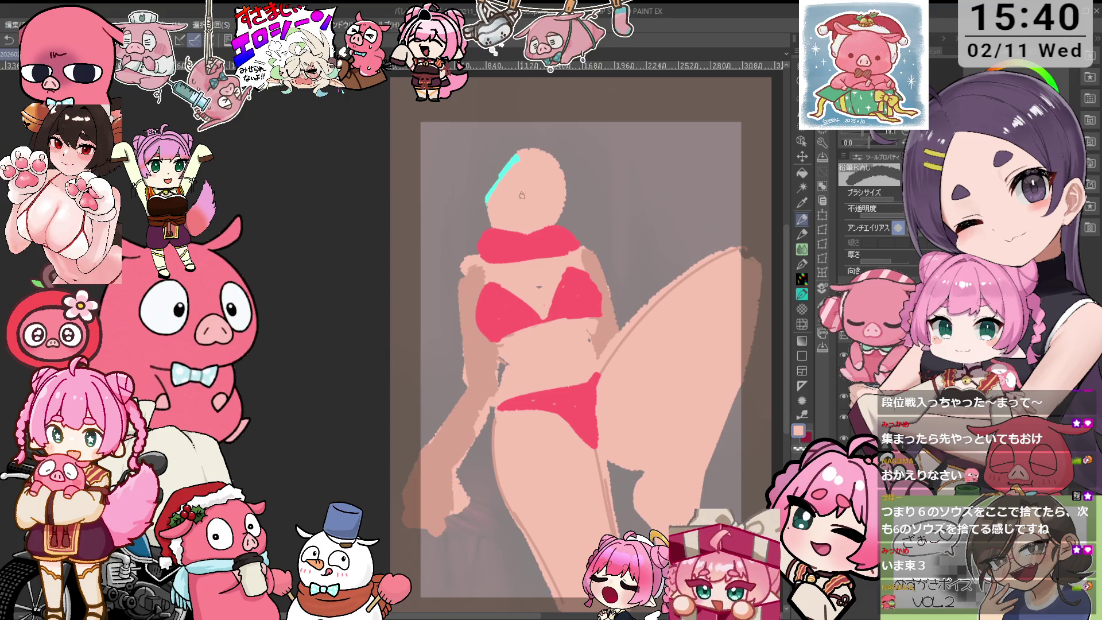
pyautogui.press('p')
pyautogui.moveTo(514, 158); pyautogui.dragTo(488, 192)
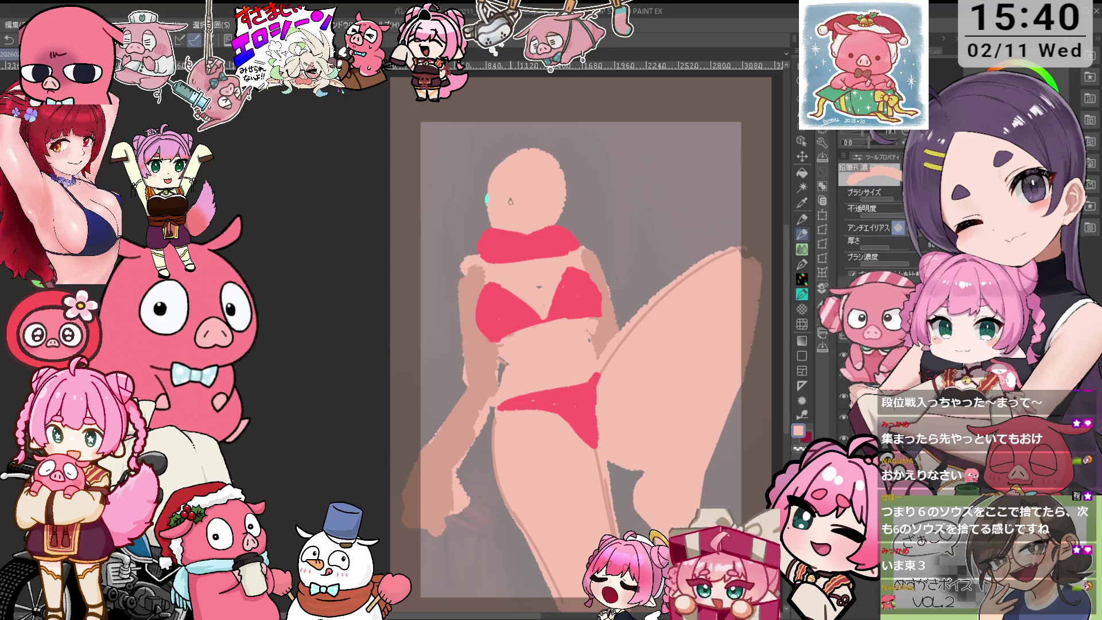
pyautogui.press('e')
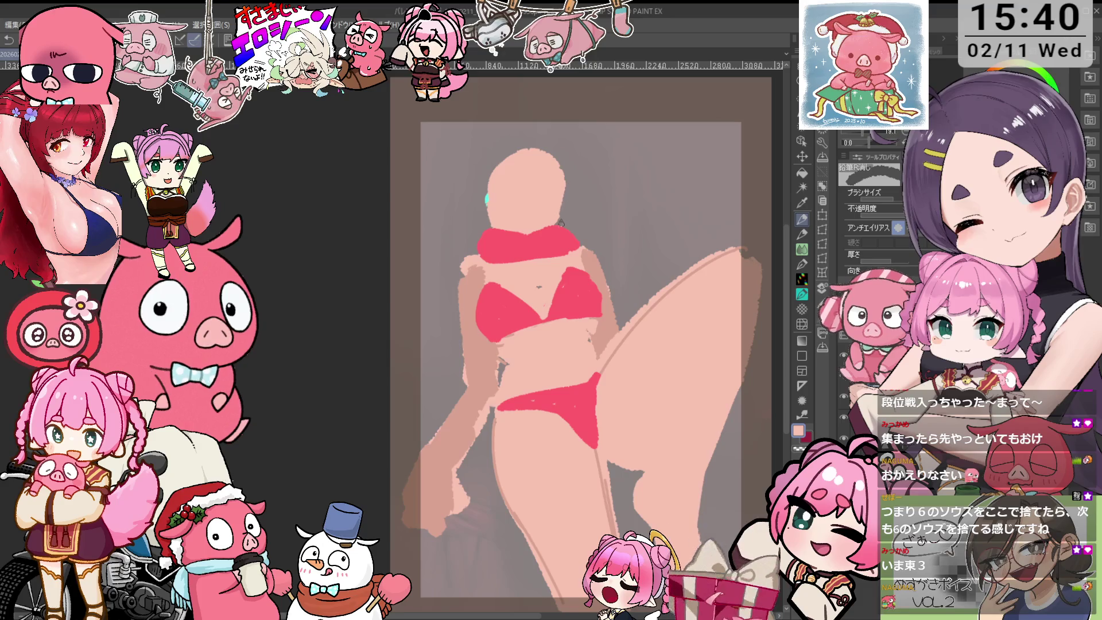
pyautogui.moveTo(559, 155)
pyautogui.mouseDown()
pyautogui.moveTo(519, 160)
pyautogui.moveTo(481, 221)
pyautogui.mouseUp()
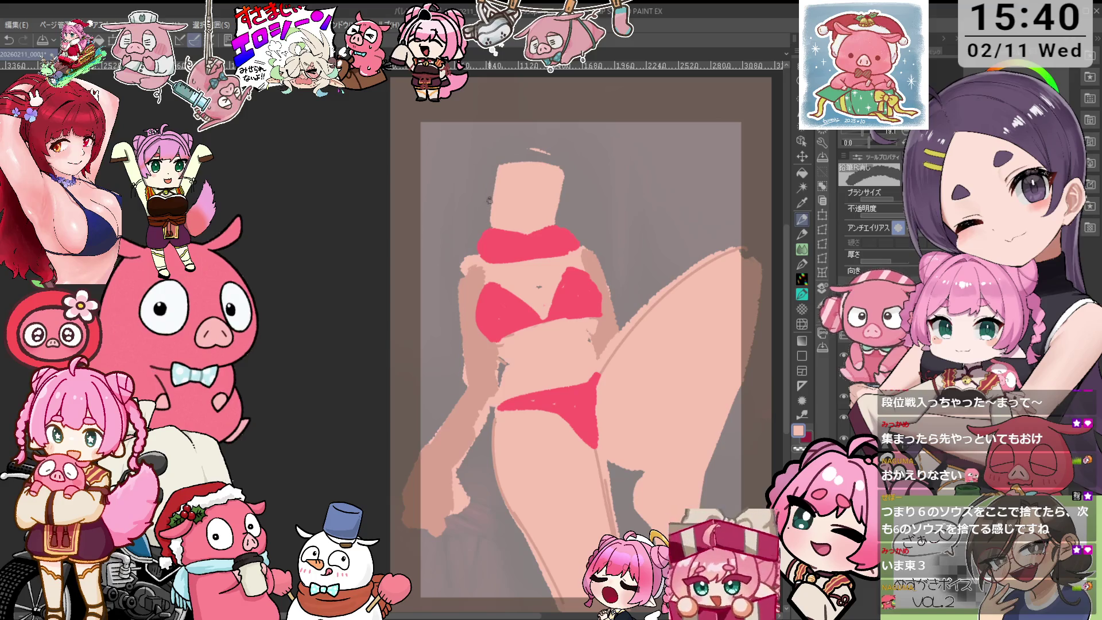
# - Paint lighter skin tone along the left arm, upper arm and torso's left edge
pyautogui.moveTo(662, 224); pyautogui.dragTo(644, 219)
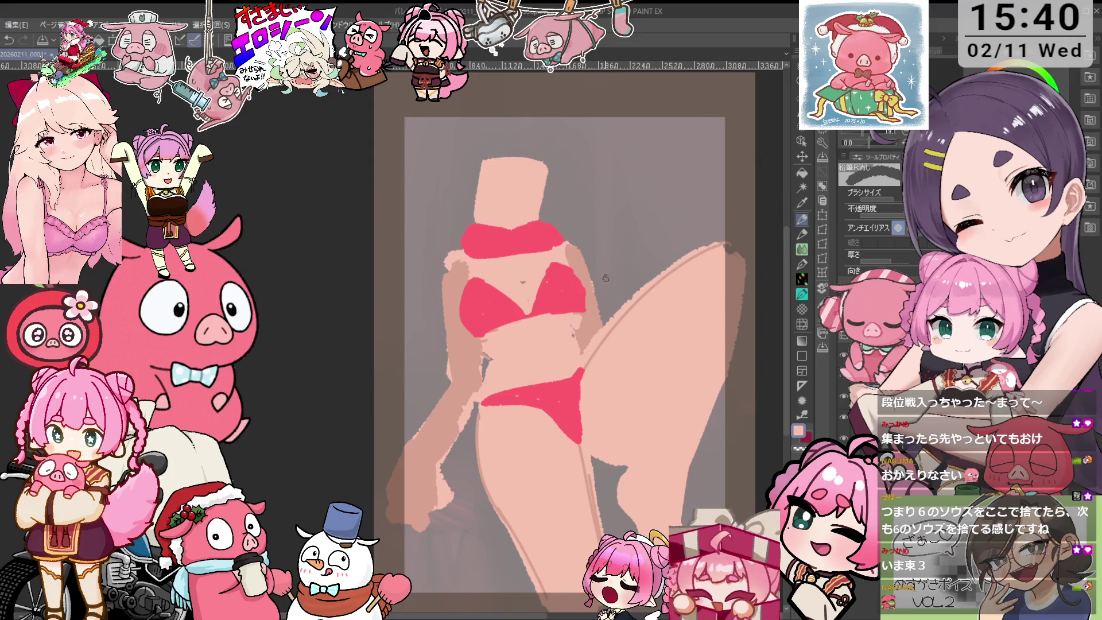
pyautogui.moveTo(628, 267); pyautogui.dragTo(634, 246)
pyautogui.press('p')
pyautogui.keyDown('alt'); pyautogui.click(581, 383); pyautogui.keyUp('alt')
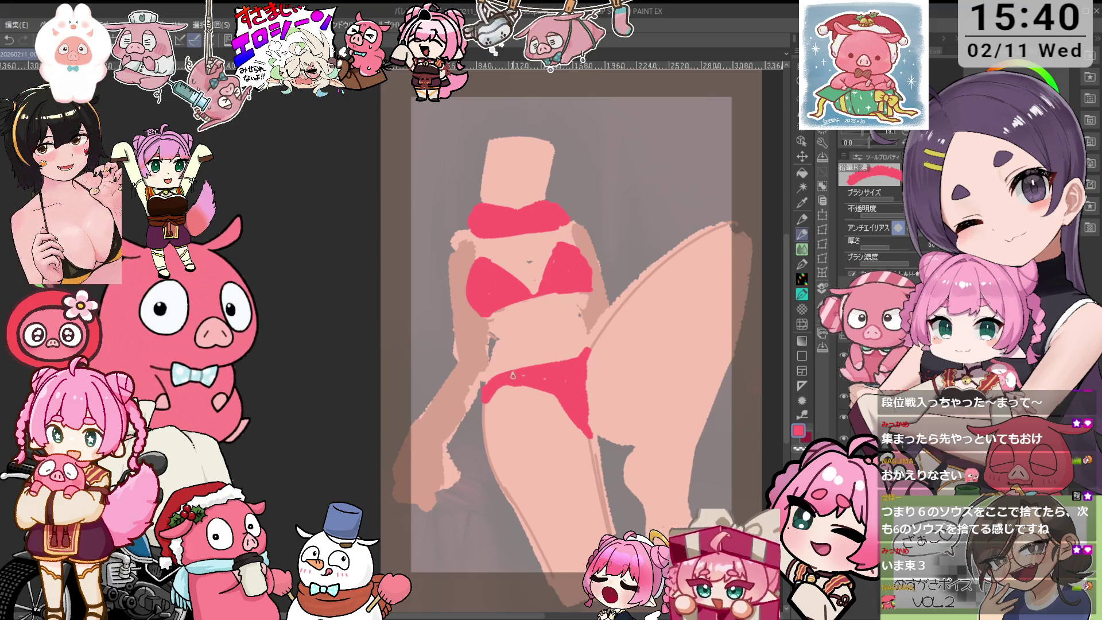
pyautogui.press('e')
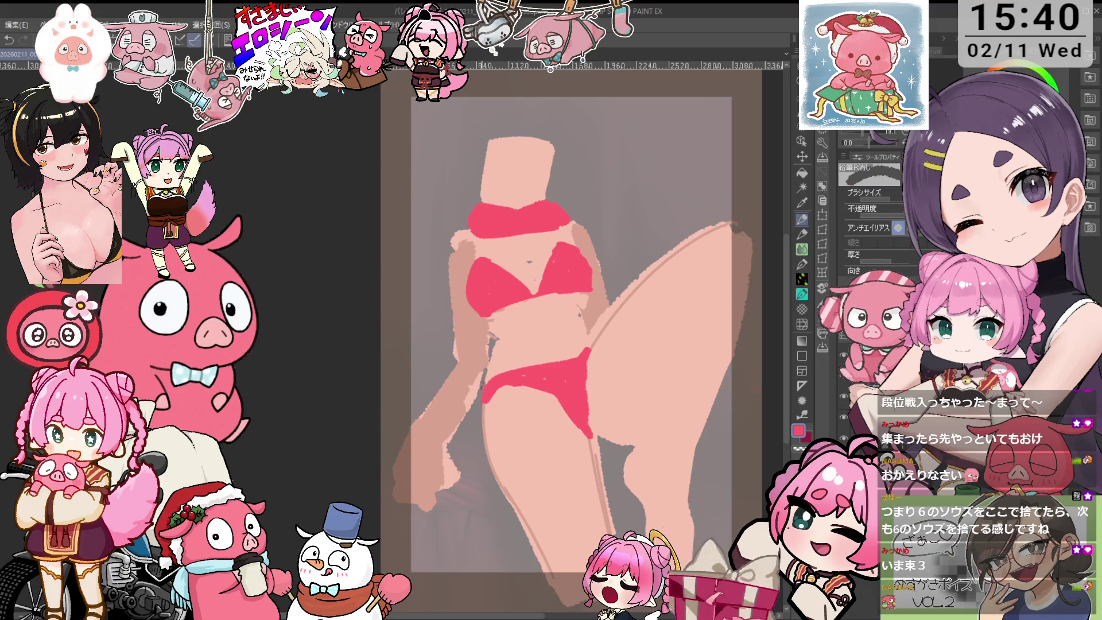
pyautogui.moveTo(551, 323); pyautogui.dragTo(563, 338)
pyautogui.press('p')
pyautogui.keyDown('alt'); pyautogui.click(476, 390); pyautogui.keyUp('alt')
pyautogui.moveTo(471, 379); pyautogui.dragTo(447, 427)
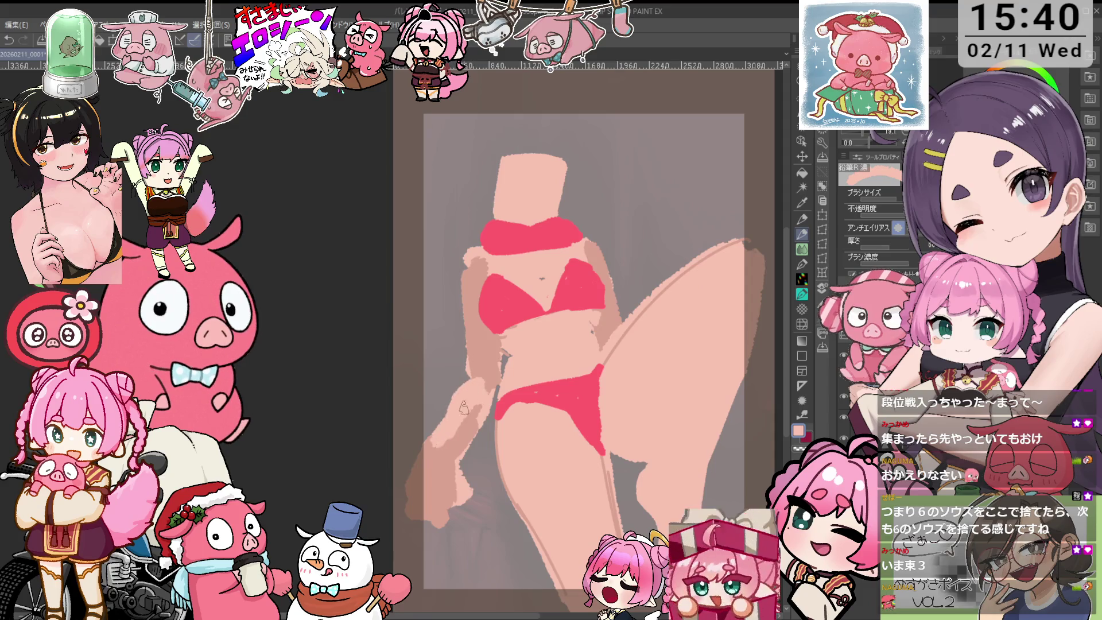
pyautogui.moveTo(467, 273); pyautogui.dragTo(471, 321)
pyautogui.moveTo(474, 258); pyautogui.dragTo(468, 317)
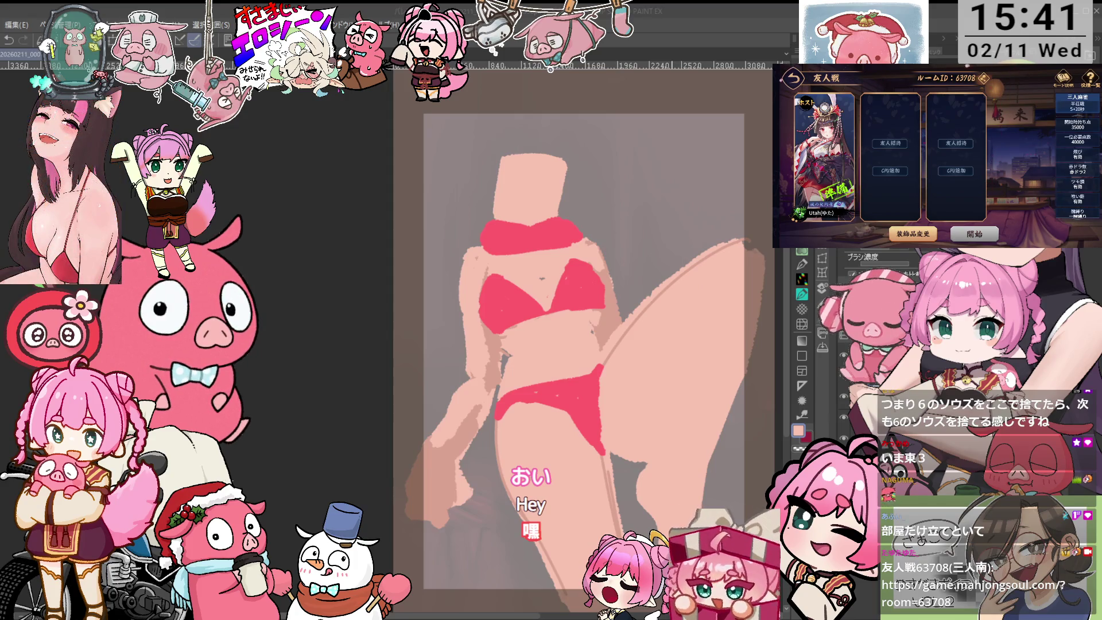
# - Repaint the red neck scarf band more evenly using its sampled red
pyautogui.moveTo(533, 360); pyautogui.dragTo(532, 389)
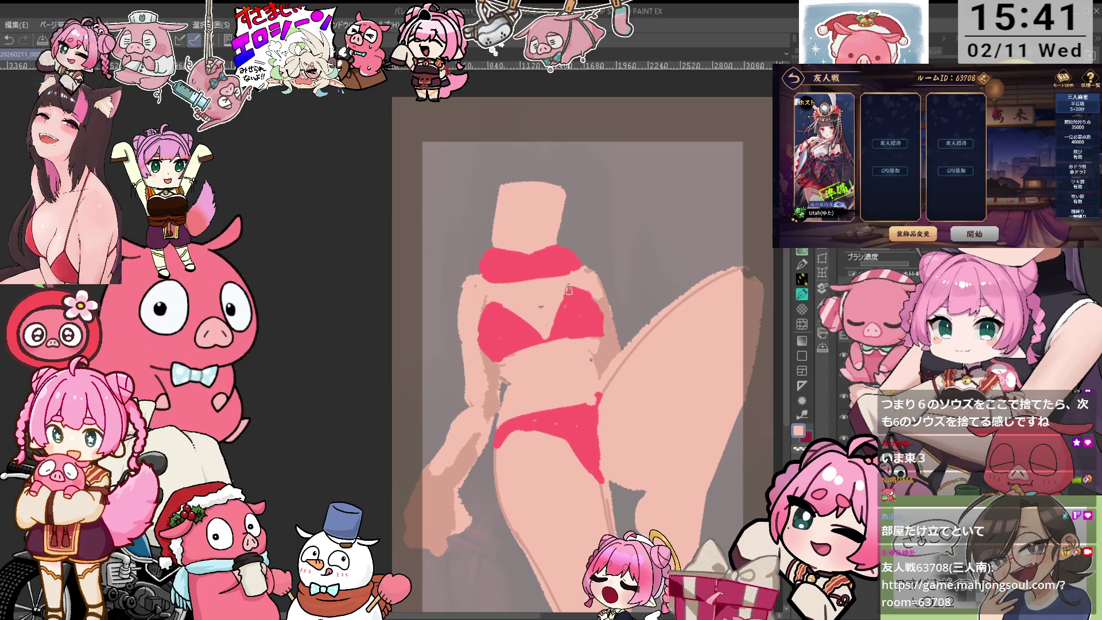
pyautogui.keyDown('alt'); pyautogui.click(562, 259); pyautogui.keyUp('alt')
pyautogui.moveTo(564, 259); pyautogui.dragTo(489, 254)
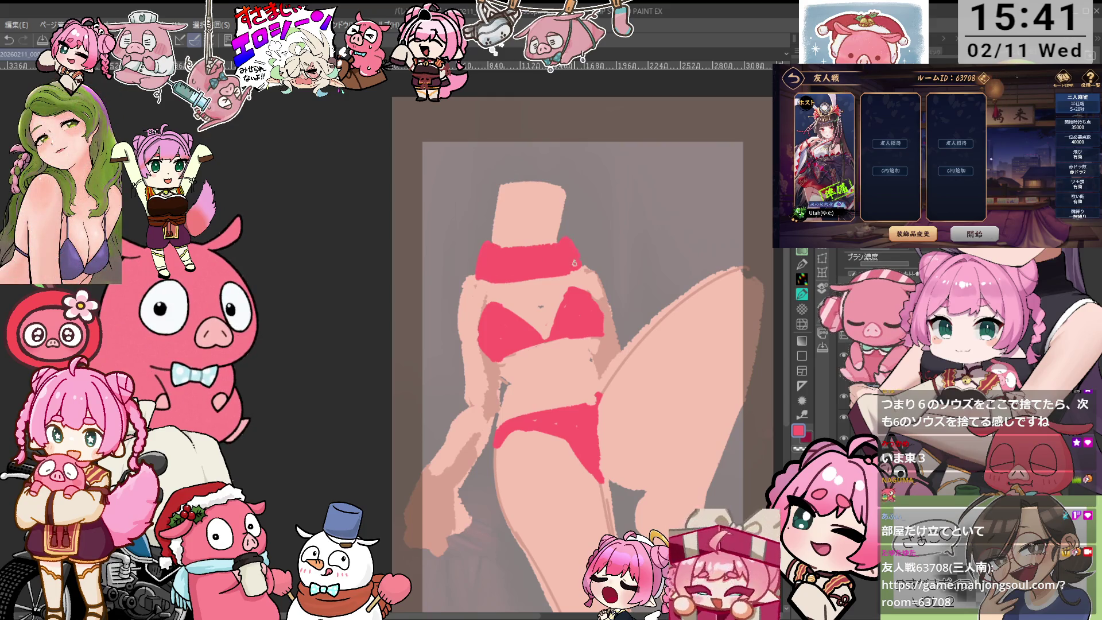
# - Paint the first cyan hair stroke across the head's upper-left
pyautogui.moveTo(580, 219); pyautogui.dragTo(590, 215)
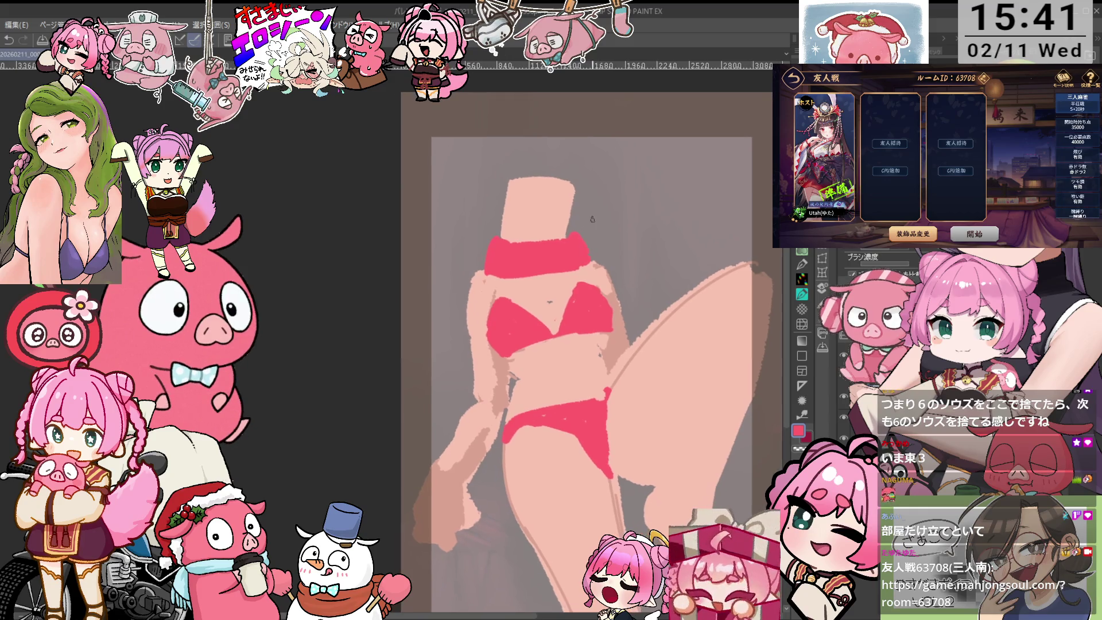
pyautogui.keyDown('alt'); pyautogui.click(545, 215); pyautogui.keyUp('alt')
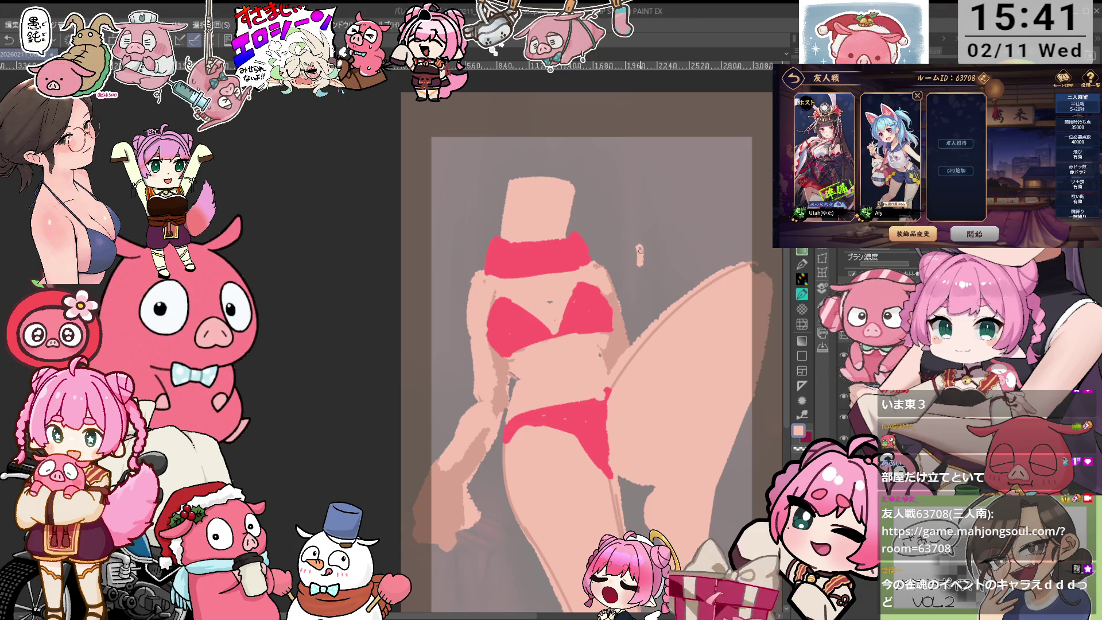
pyautogui.moveTo(646, 237); pyautogui.dragTo(646, 252)
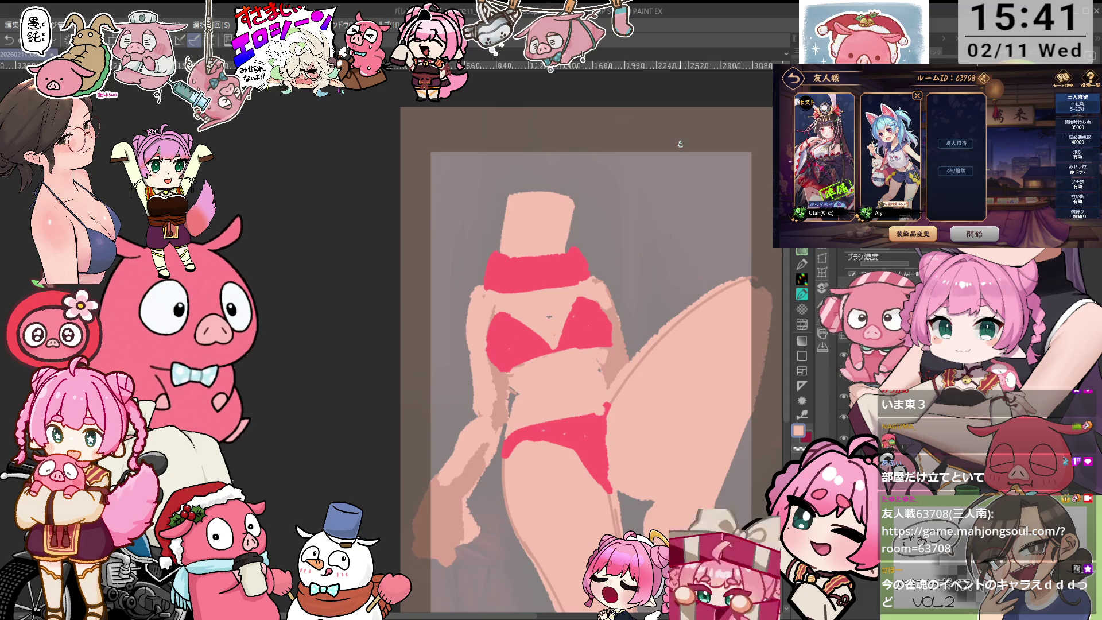
pyautogui.moveTo(524, 191)
pyautogui.mouseDown()
pyautogui.moveTo(496, 250)
pyautogui.moveTo(519, 190)
pyautogui.moveTo(493, 237)
pyautogui.mouseUp()
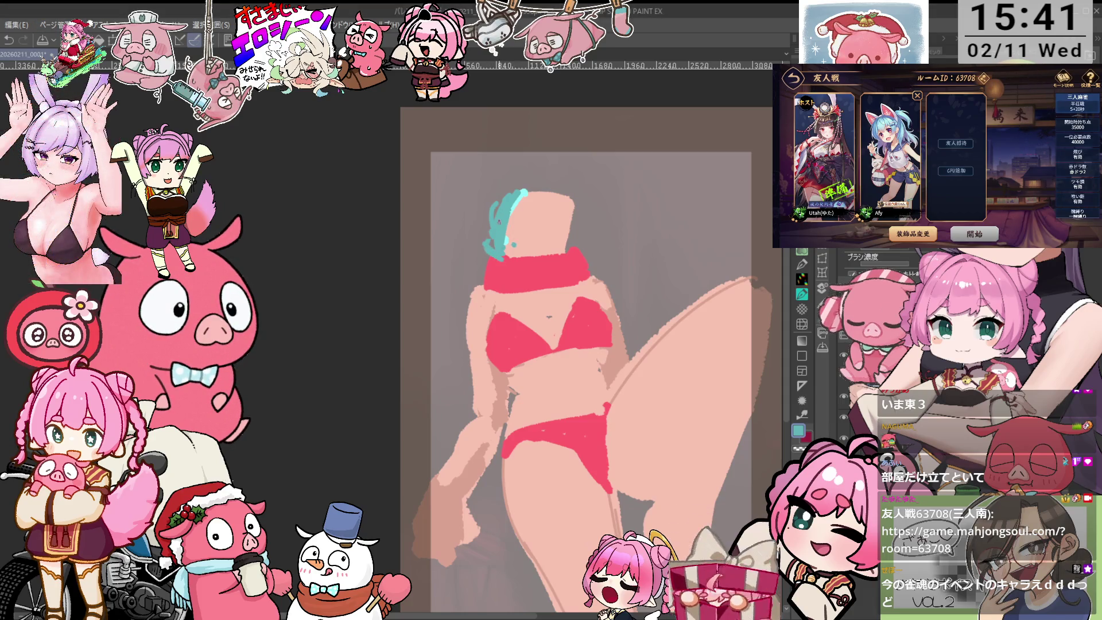
# - Paint the cyan hair mass across the head with two pointed cat-ear spikes
pyautogui.moveTo(574, 237); pyautogui.dragTo(567, 251)
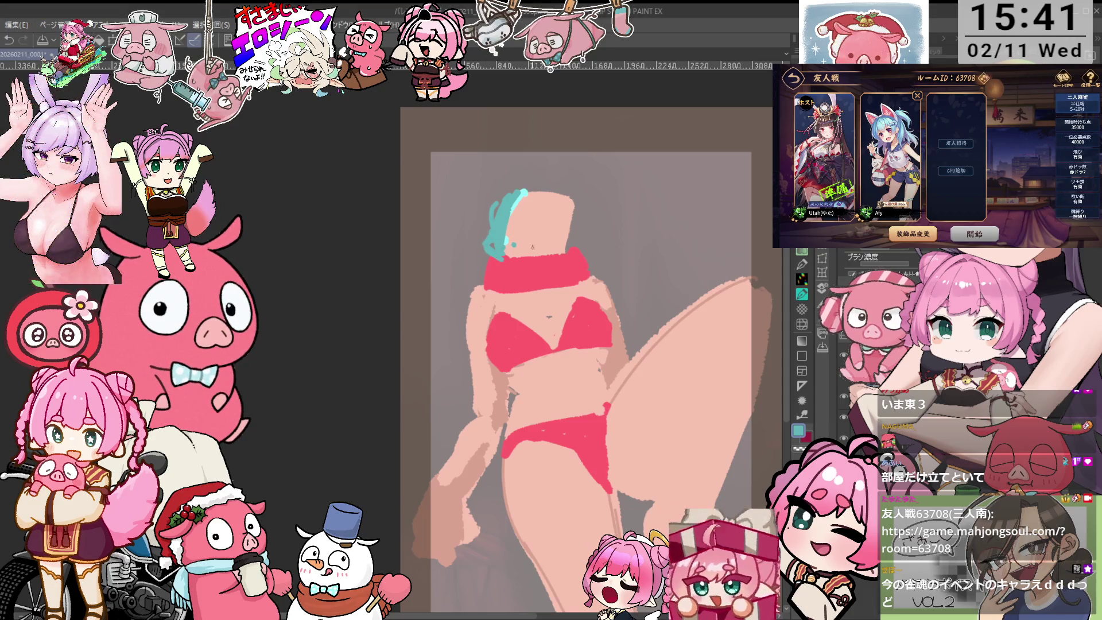
pyautogui.moveTo(511, 221)
pyautogui.mouseDown()
pyautogui.moveTo(576, 220)
pyautogui.moveTo(565, 209)
pyautogui.moveTo(574, 201)
pyautogui.moveTo(499, 198)
pyautogui.moveTo(568, 192)
pyautogui.mouseUp()
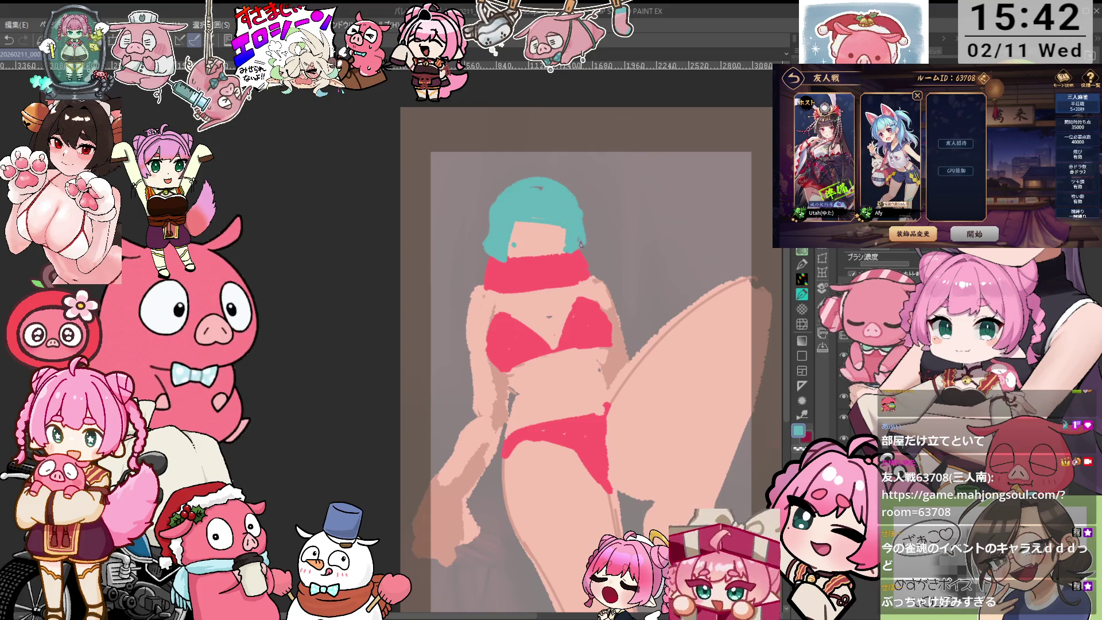
pyautogui.moveTo(506, 194)
pyautogui.mouseDown()
pyautogui.moveTo(524, 150)
pyautogui.moveTo(571, 191)
pyautogui.mouseUp()
pyautogui.scroll(-2, 632, 317)
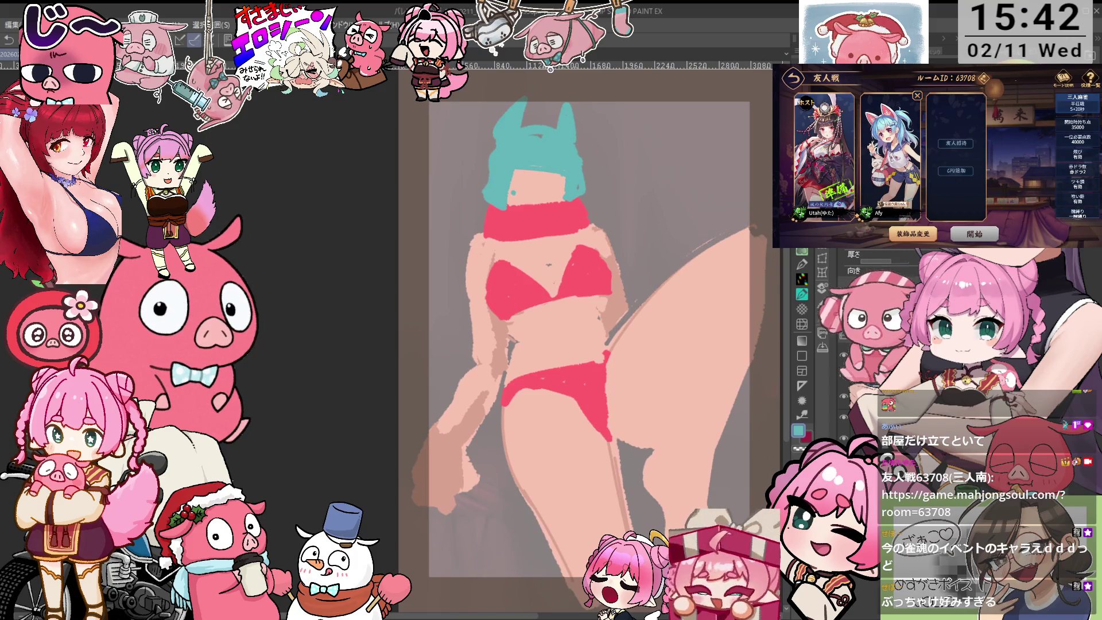
pyautogui.scroll(1, 744, 239)
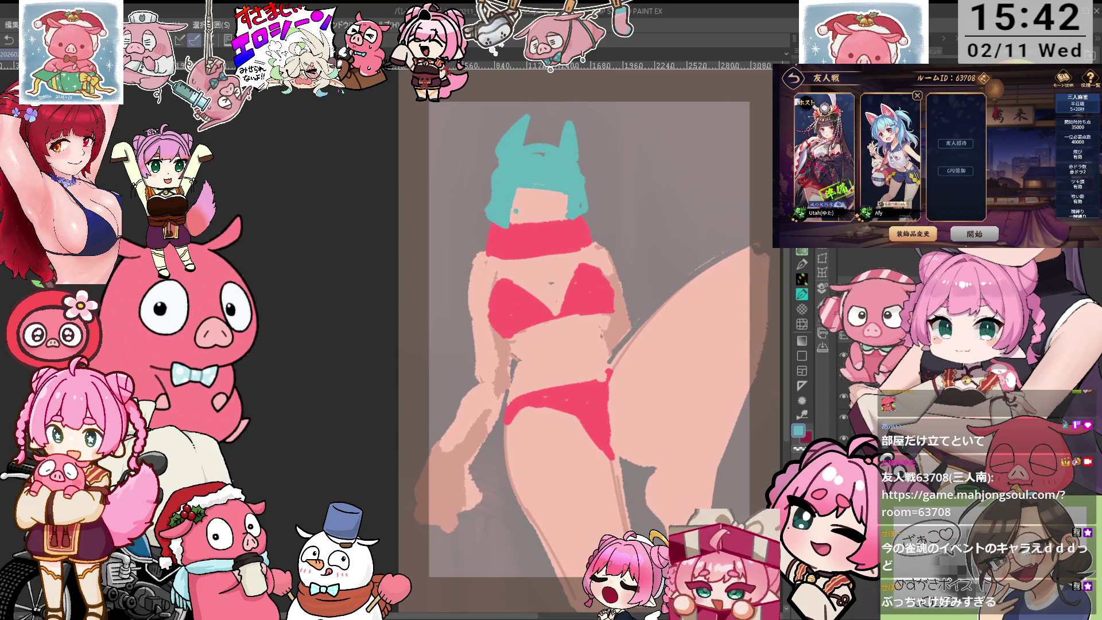
pyautogui.keyDown('alt'); pyautogui.click(488, 247); pyautogui.keyUp('alt')
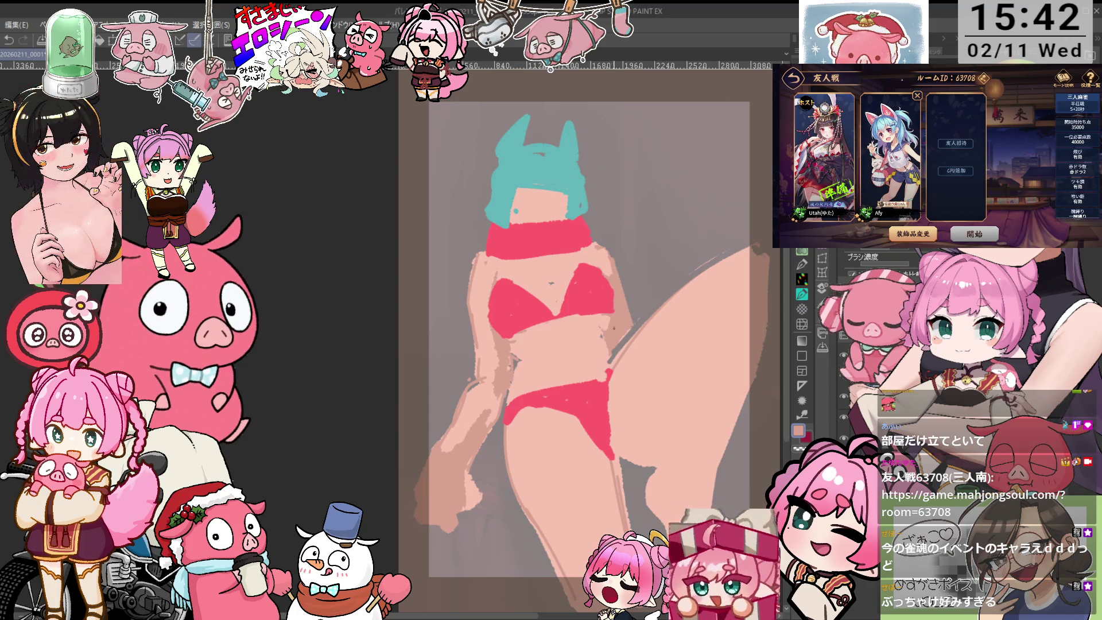
# - Trim the bikini bottom's upper-left edge with sampled skin colour
pyautogui.moveTo(603, 327); pyautogui.dragTo(615, 320)
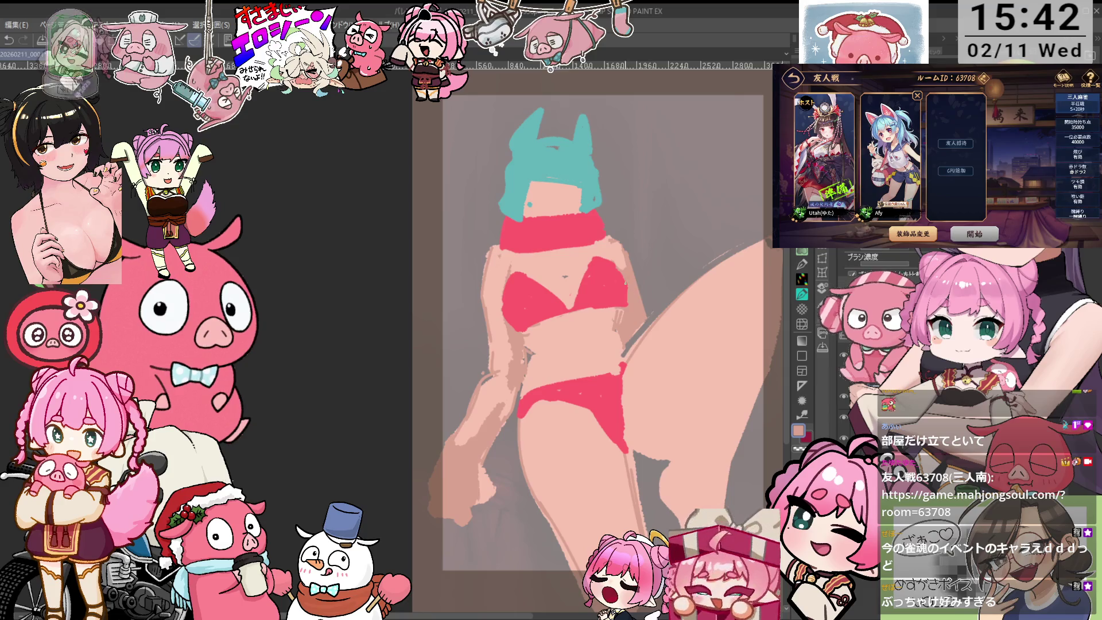
pyautogui.keyDown('alt'); pyautogui.click(622, 274); pyautogui.keyUp('alt')
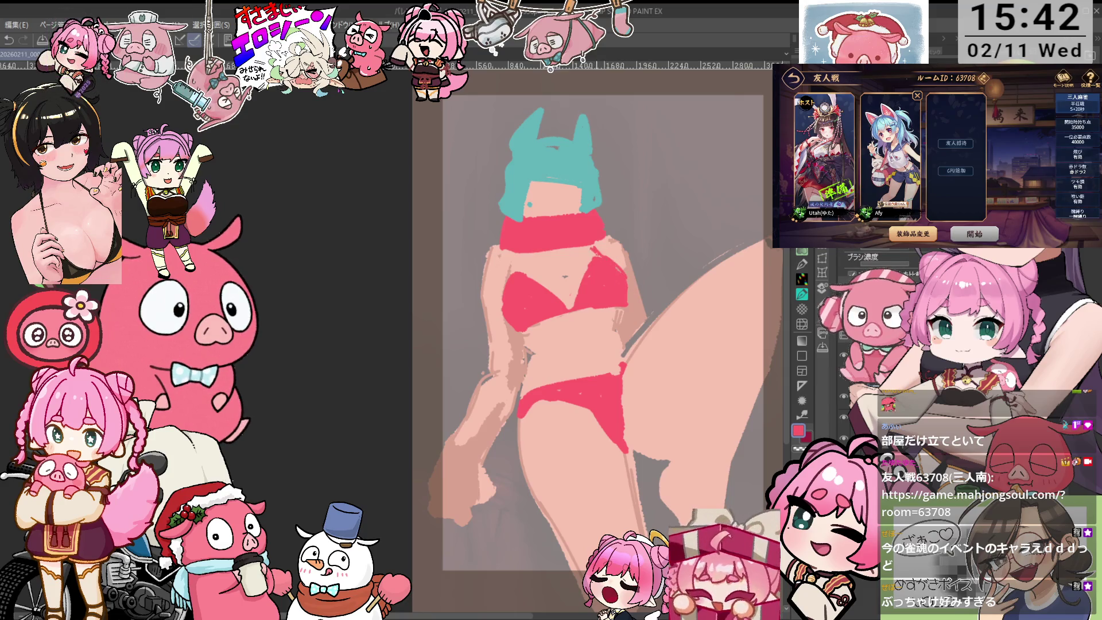
pyautogui.moveTo(615, 236); pyautogui.dragTo(618, 232)
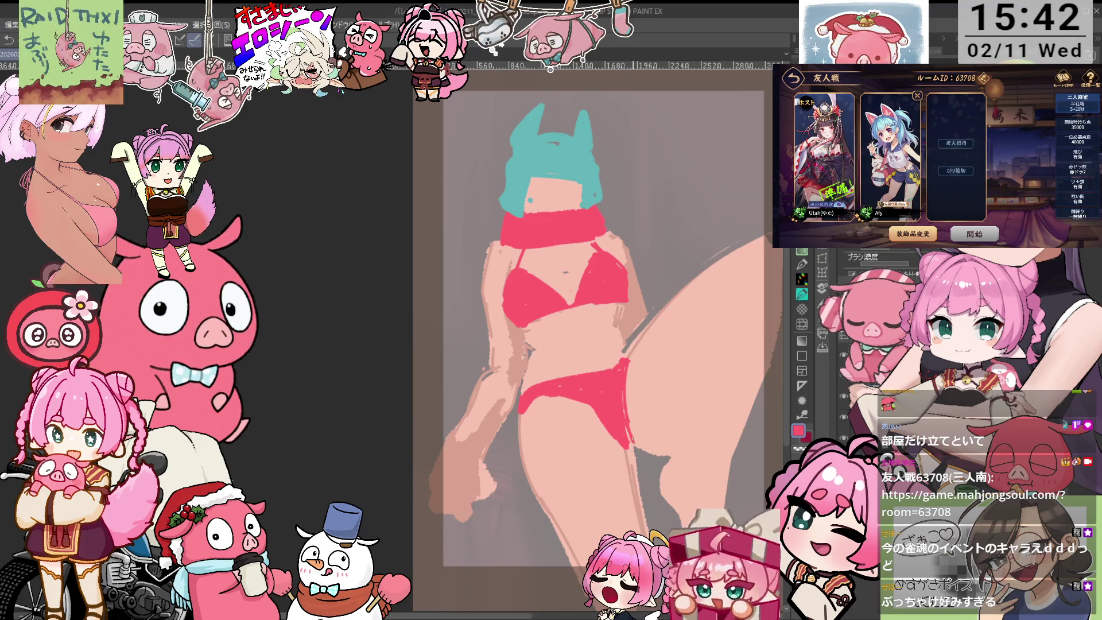
pyautogui.keyDown('alt'); pyautogui.click(545, 425); pyautogui.keyUp('alt')
pyautogui.moveTo(522, 409); pyautogui.dragTo(560, 390)
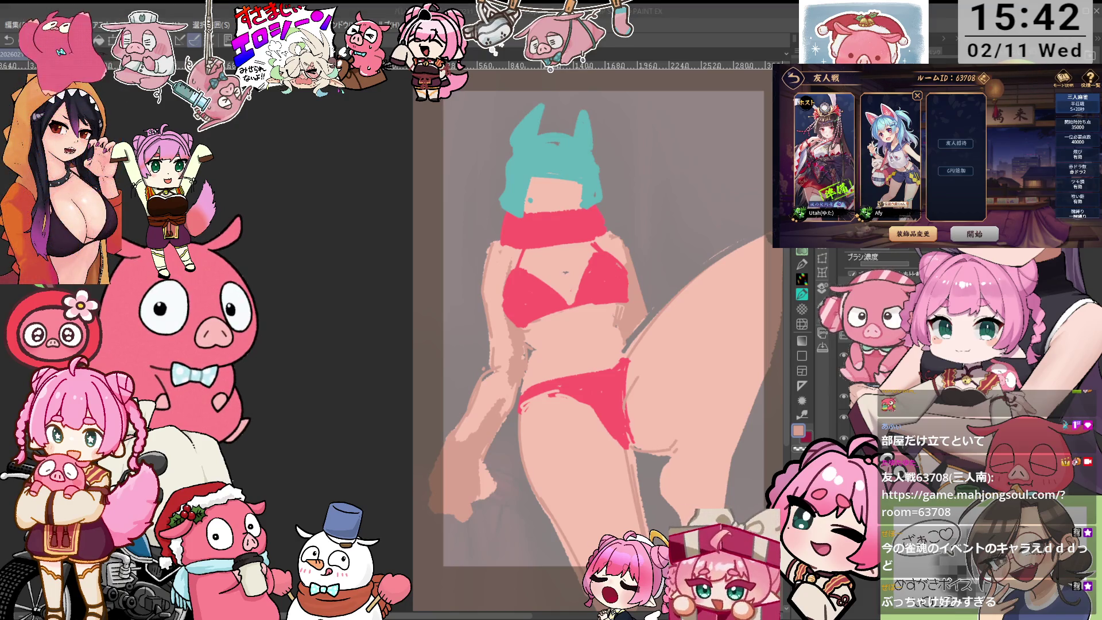
# - Draw thin lines down the thighs and paint a selection over the head and hair
pyautogui.click(719, 373)
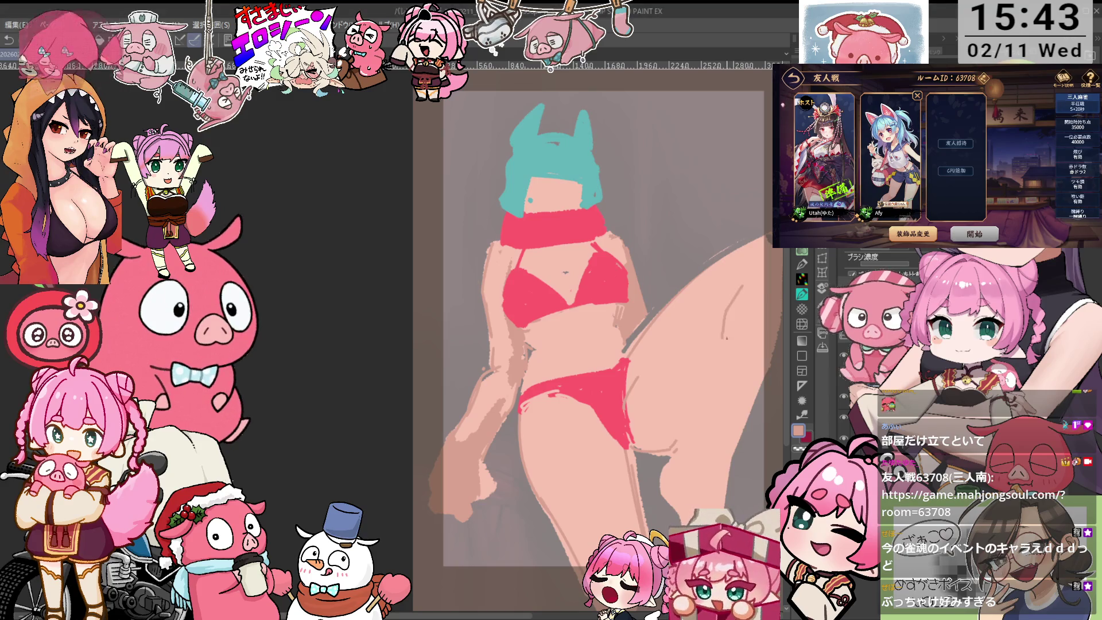
pyautogui.moveTo(741, 287); pyautogui.dragTo(716, 338)
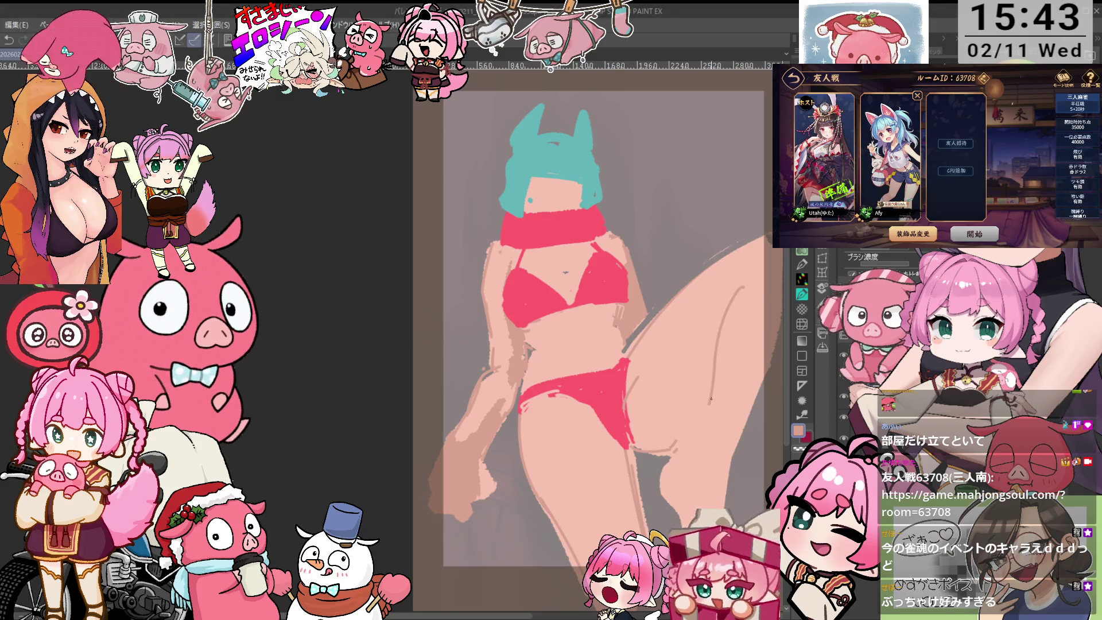
pyautogui.moveTo(714, 383); pyautogui.dragTo(690, 456)
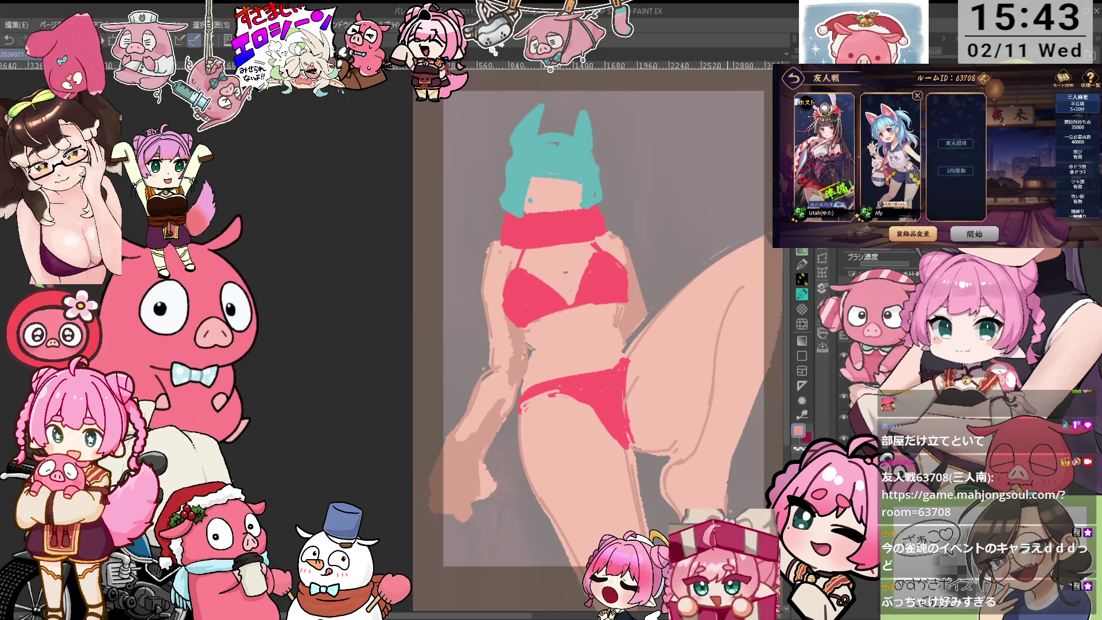
pyautogui.moveTo(755, 399); pyautogui.dragTo(746, 418)
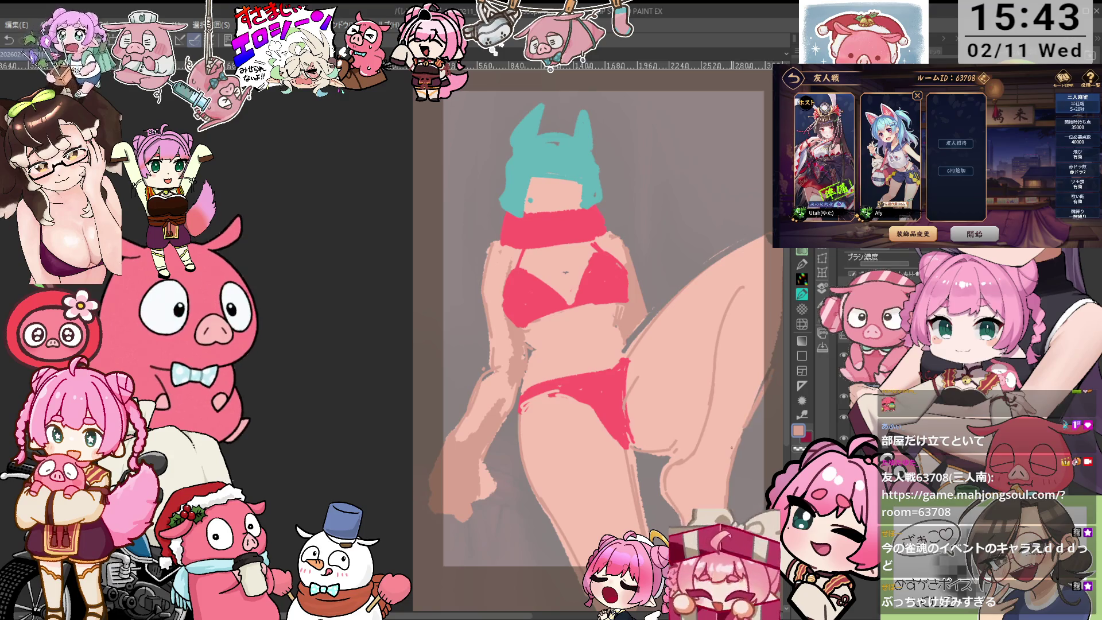
pyautogui.moveTo(628, 200)
pyautogui.mouseDown()
pyautogui.moveTo(597, 203)
pyautogui.moveTo(604, 233)
pyautogui.mouseUp()
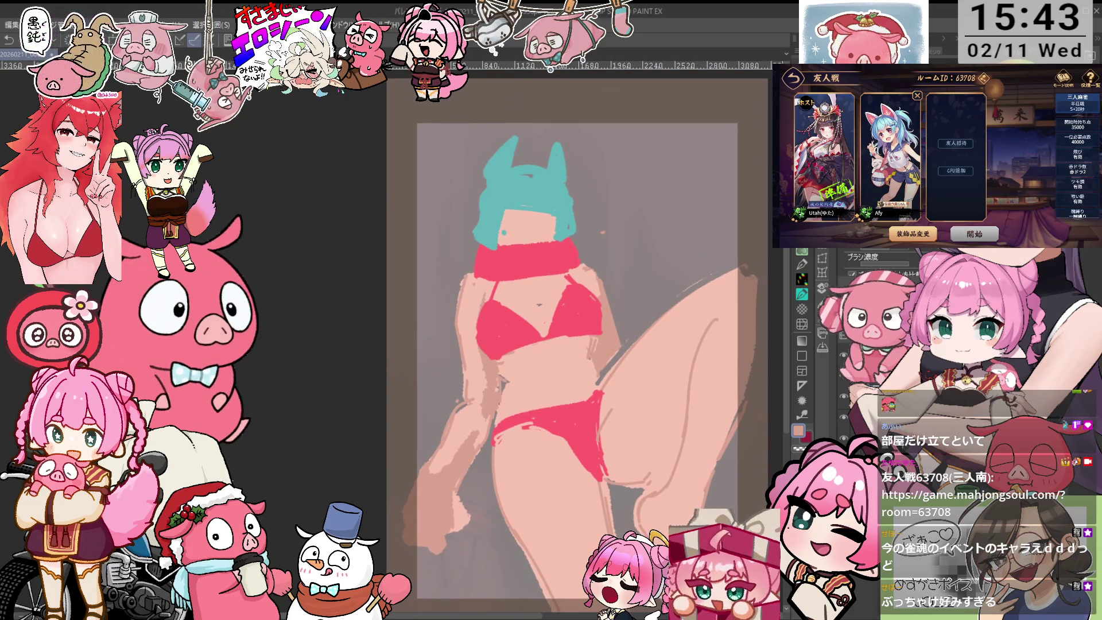
pyautogui.moveTo(492, 211)
pyautogui.mouseDown()
pyautogui.moveTo(551, 218)
pyautogui.moveTo(580, 189)
pyautogui.moveTo(494, 144)
pyautogui.moveTo(482, 172)
pyautogui.mouseUp()
# - Scale the selected head and hair up slightly with Ctrl+T, then deselect
pyautogui.hotkey('ctrl', 't')
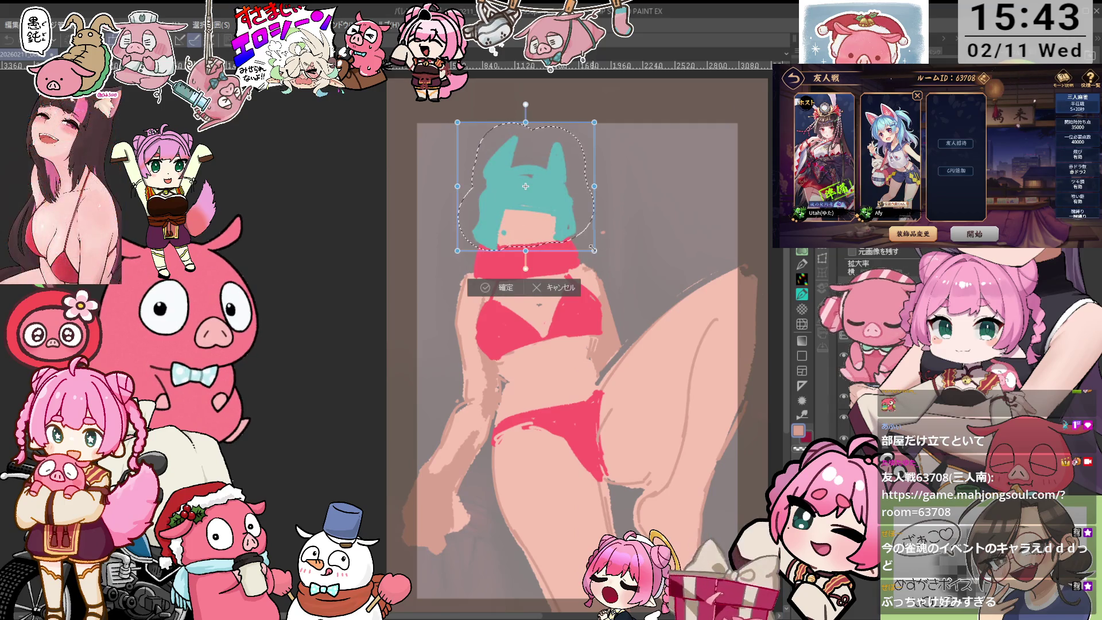
pyautogui.moveTo(598, 257); pyautogui.dragTo(594, 253)
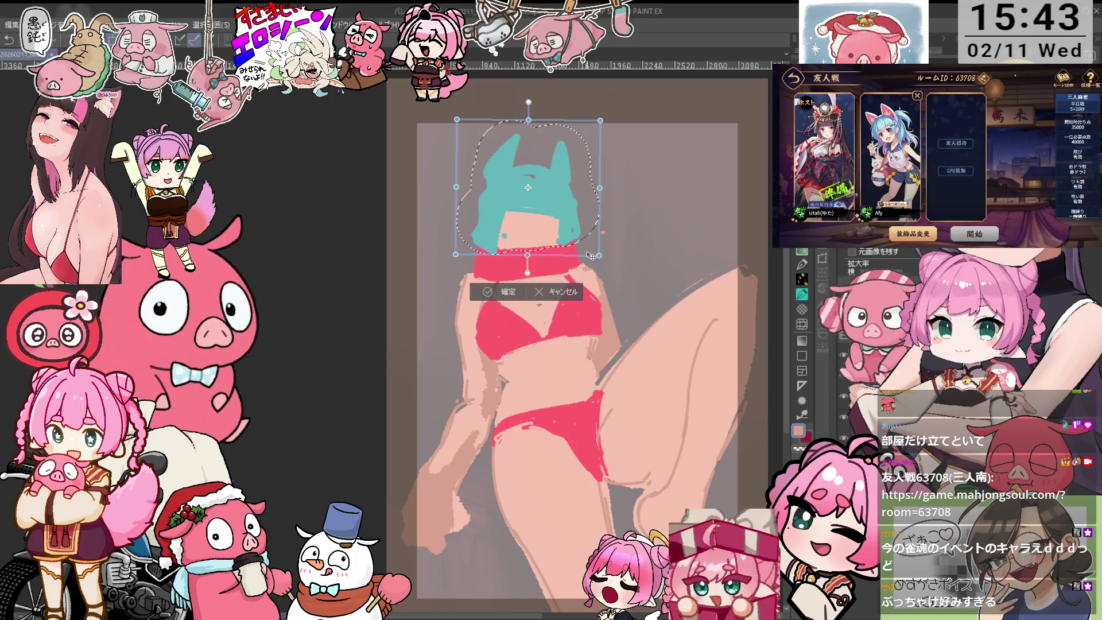
pyautogui.click(505, 292)
pyautogui.hotkey('ctrl', 'd')
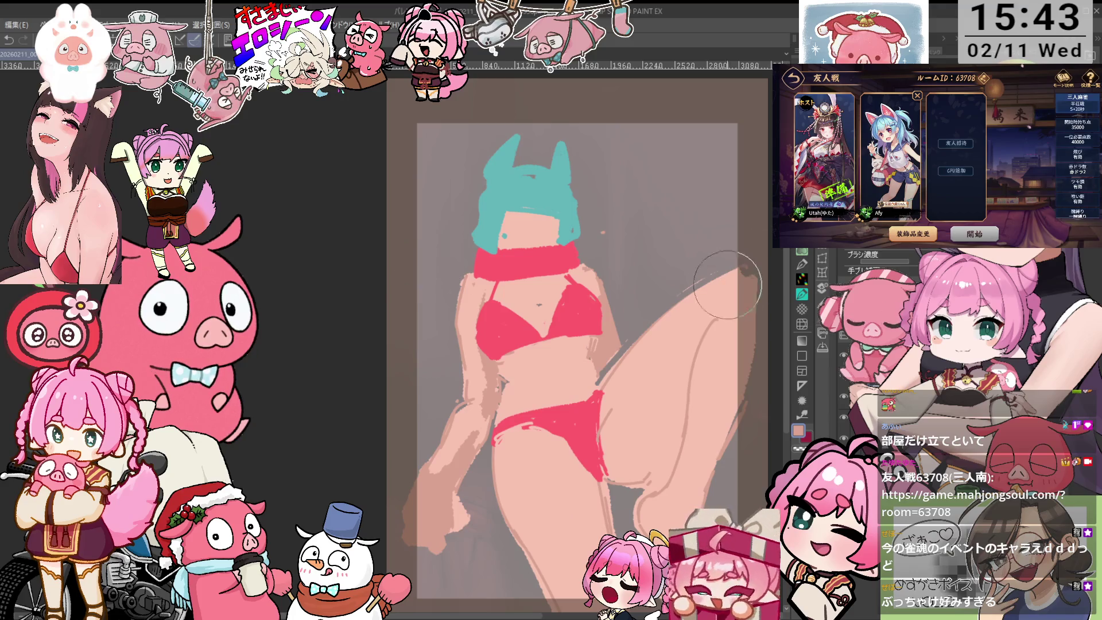
# - Ink a black line along the top of the red scarf
pyautogui.keyDown('alt'); pyautogui.click(591, 368); pyautogui.keyUp('alt')
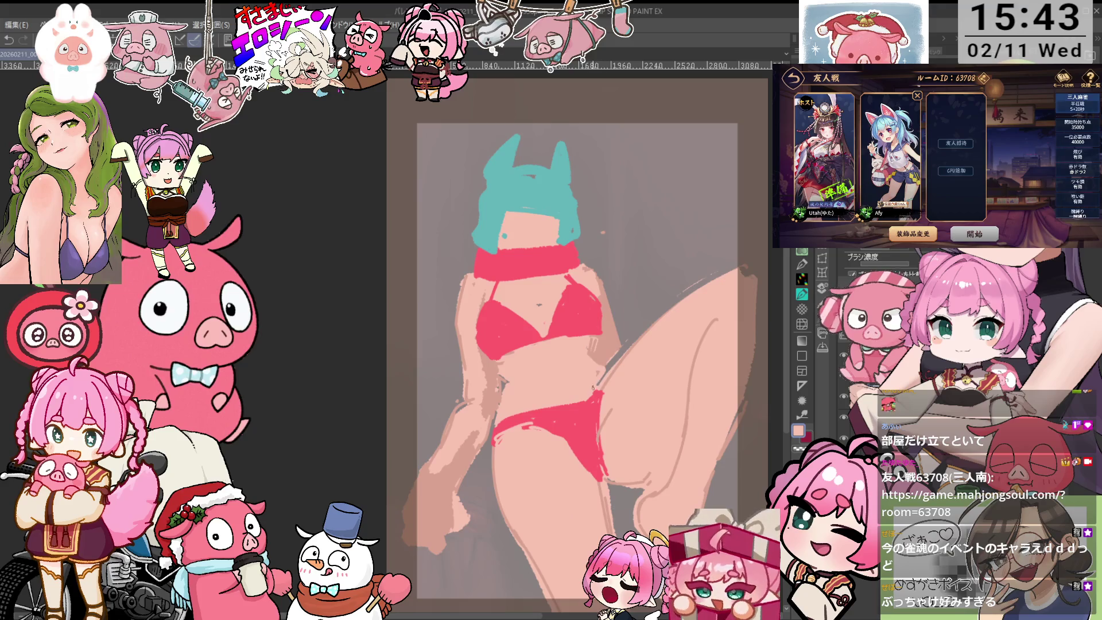
pyautogui.moveTo(683, 375); pyautogui.dragTo(633, 349)
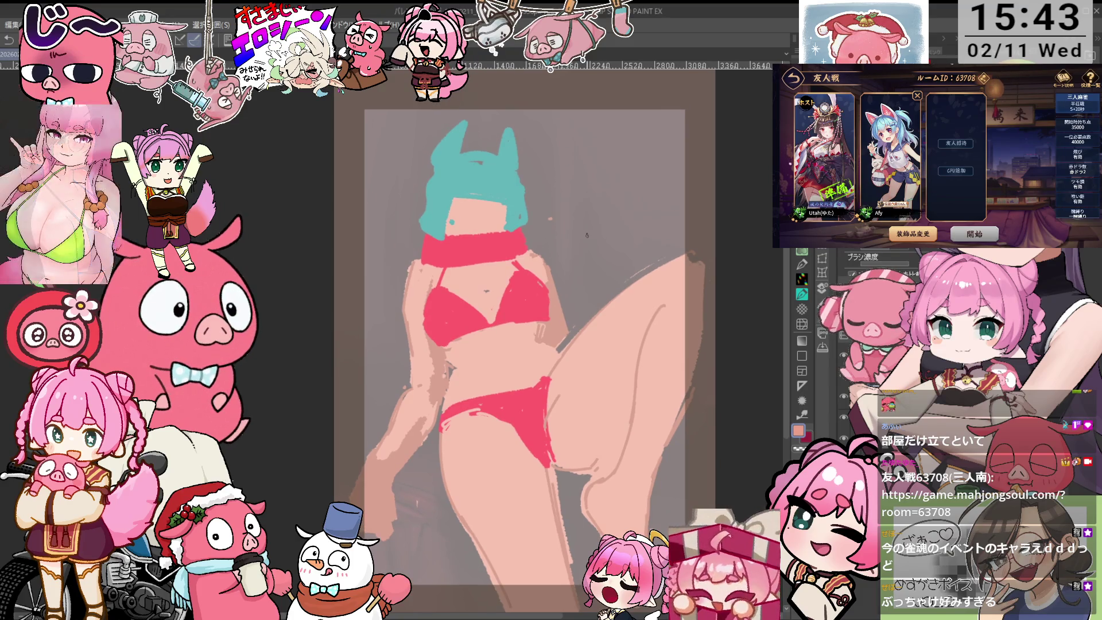
pyautogui.moveTo(586, 270); pyautogui.dragTo(601, 290)
pyautogui.keyDown('alt'); pyautogui.click(507, 415); pyautogui.keyUp('alt')
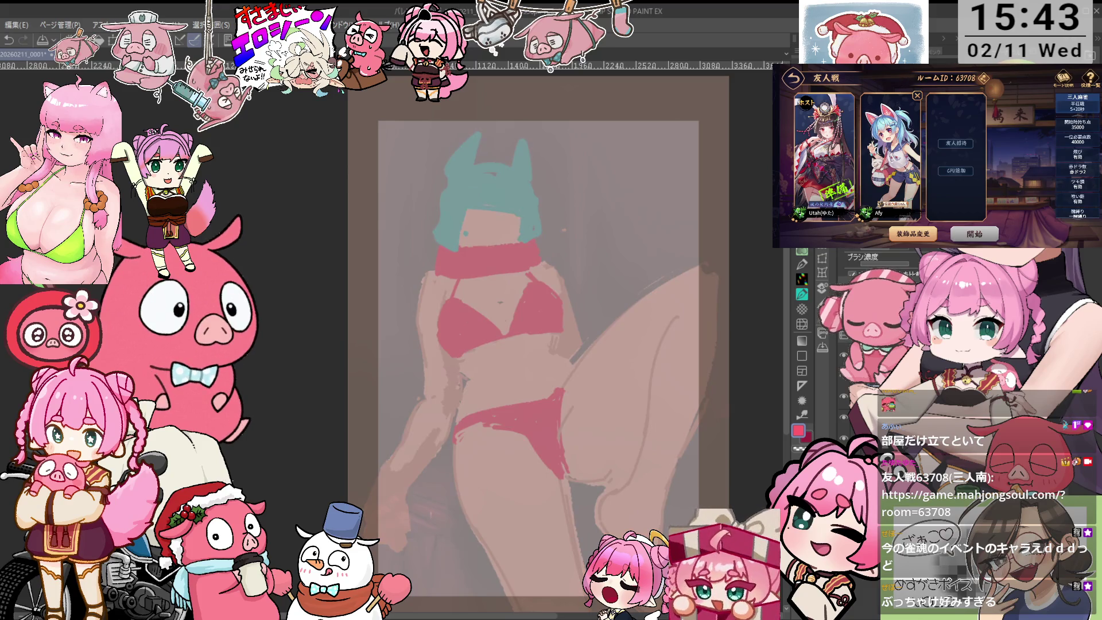
pyautogui.press('d')
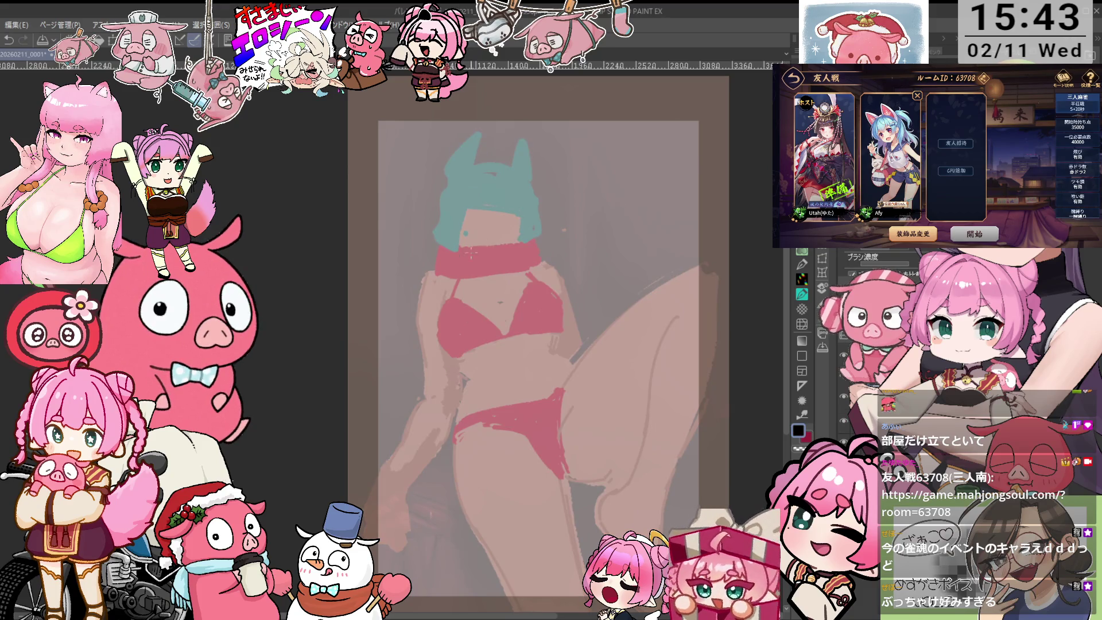
pyautogui.moveTo(458, 248); pyautogui.dragTo(519, 240)
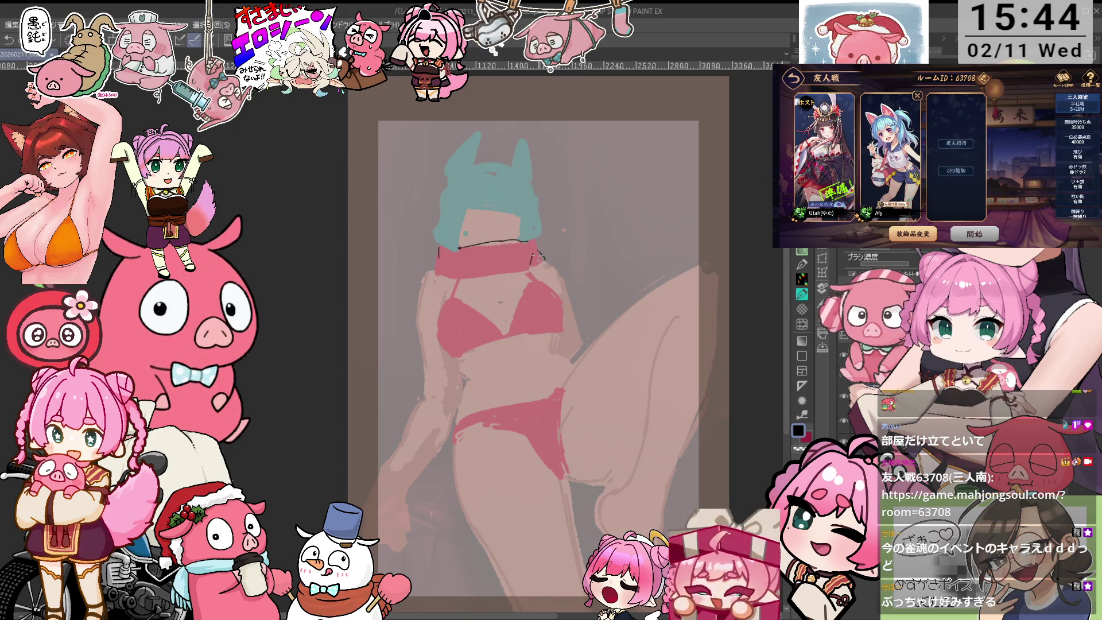
# - Ink black lines along the scarf's lower edge and around the hair's left side
pyautogui.moveTo(531, 263); pyautogui.dragTo(534, 283)
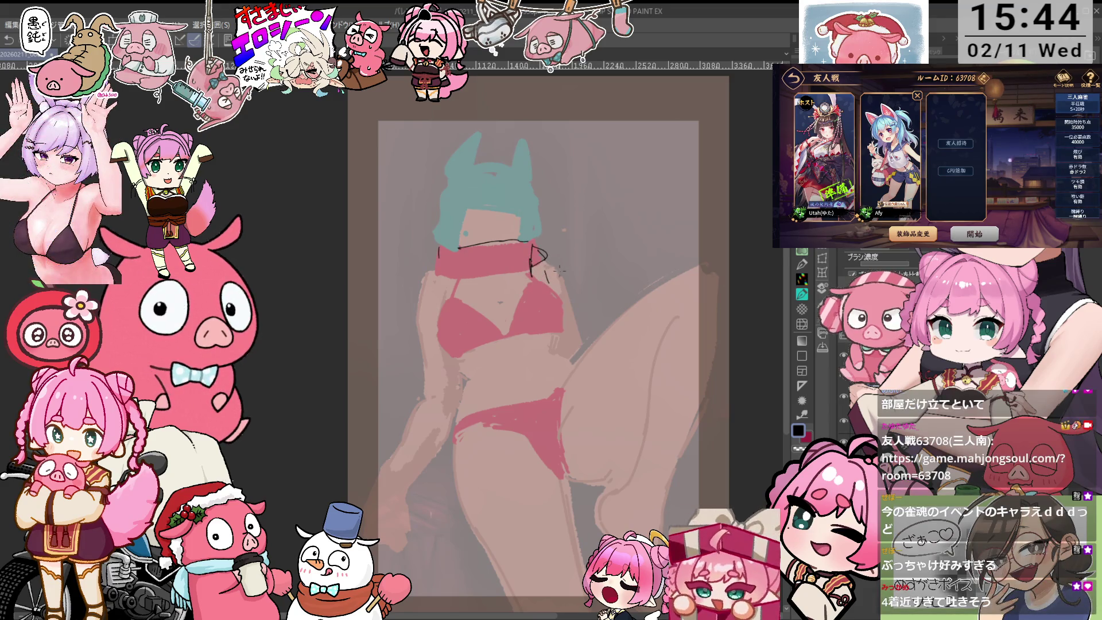
pyautogui.moveTo(548, 265)
pyautogui.mouseDown()
pyautogui.moveTo(558, 293)
pyautogui.moveTo(552, 285)
pyautogui.moveTo(570, 295)
pyautogui.moveTo(566, 281)
pyautogui.mouseUp()
pyautogui.hotkey('ctrl', 'z')
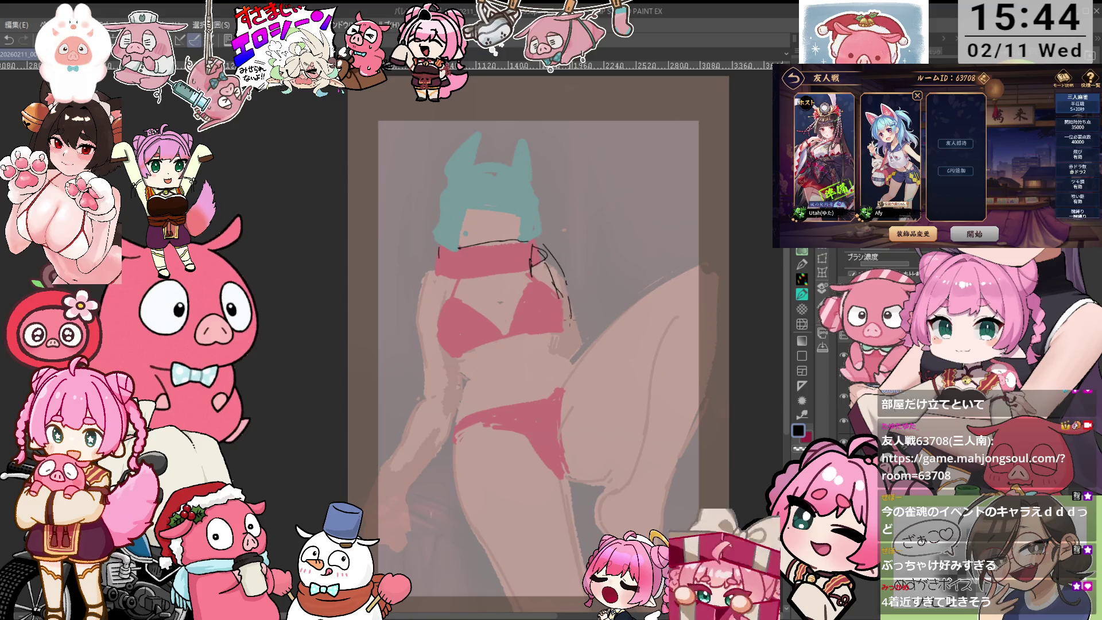
pyautogui.moveTo(569, 244); pyautogui.dragTo(583, 265)
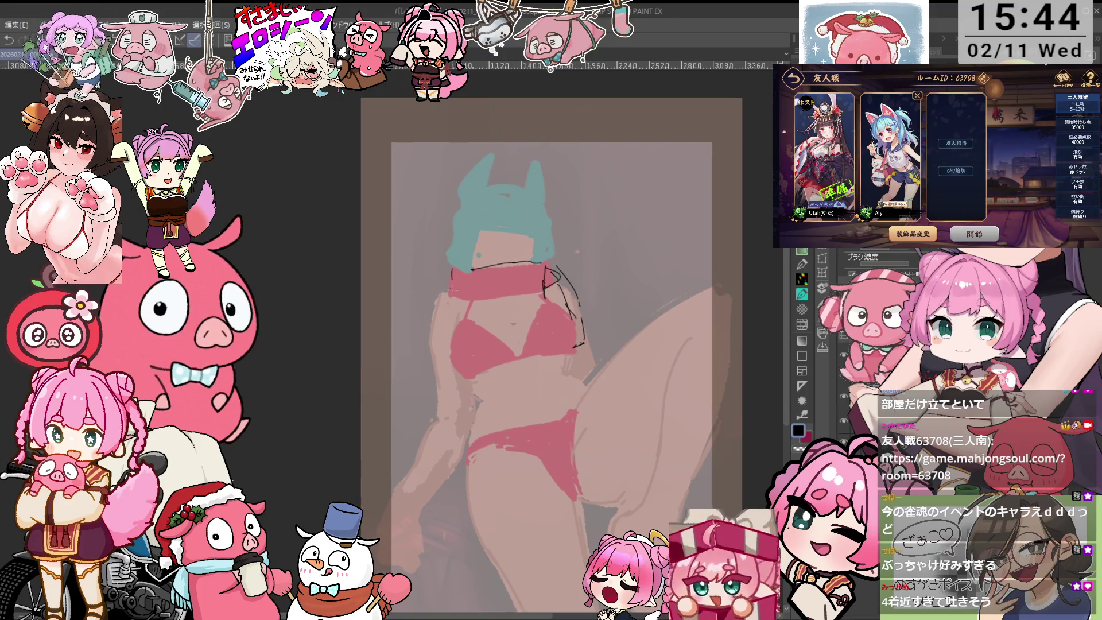
pyautogui.moveTo(476, 303); pyautogui.dragTo(534, 291)
pyautogui.moveTo(458, 229); pyautogui.dragTo(448, 259)
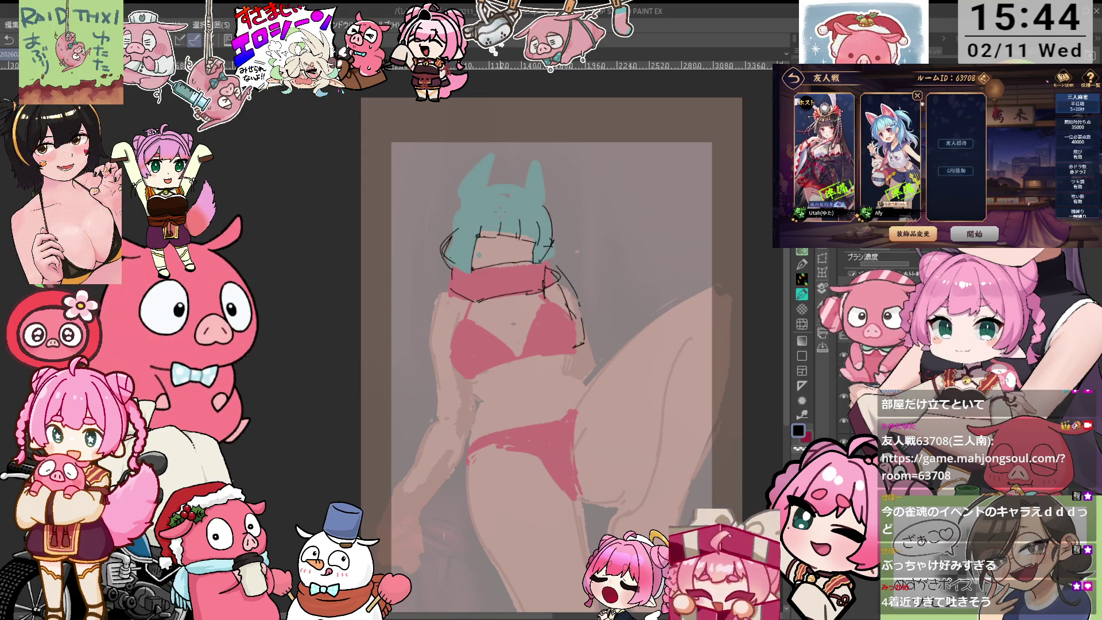
pyautogui.scroll(1, 550, 344)
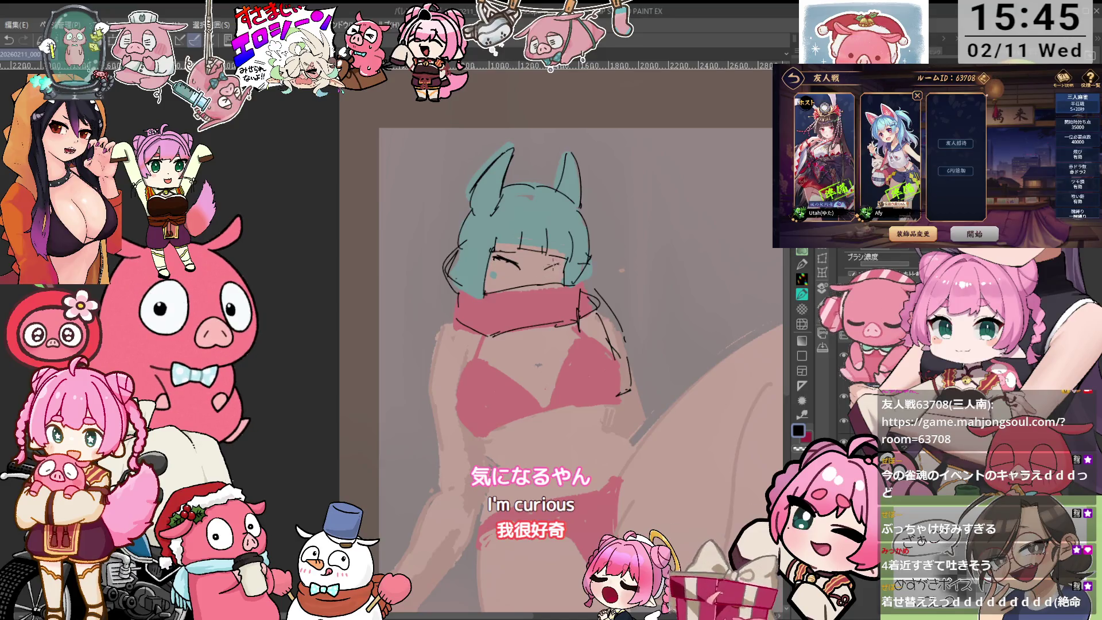
# - Draw open, detailed eyes with lashes beneath the cyan fringe, restoring eye strokes with Ctrl+Y
pyautogui.moveTo(543, 273); pyautogui.dragTo(562, 262)
pyautogui.moveTo(548, 269); pyautogui.dragTo(562, 259)
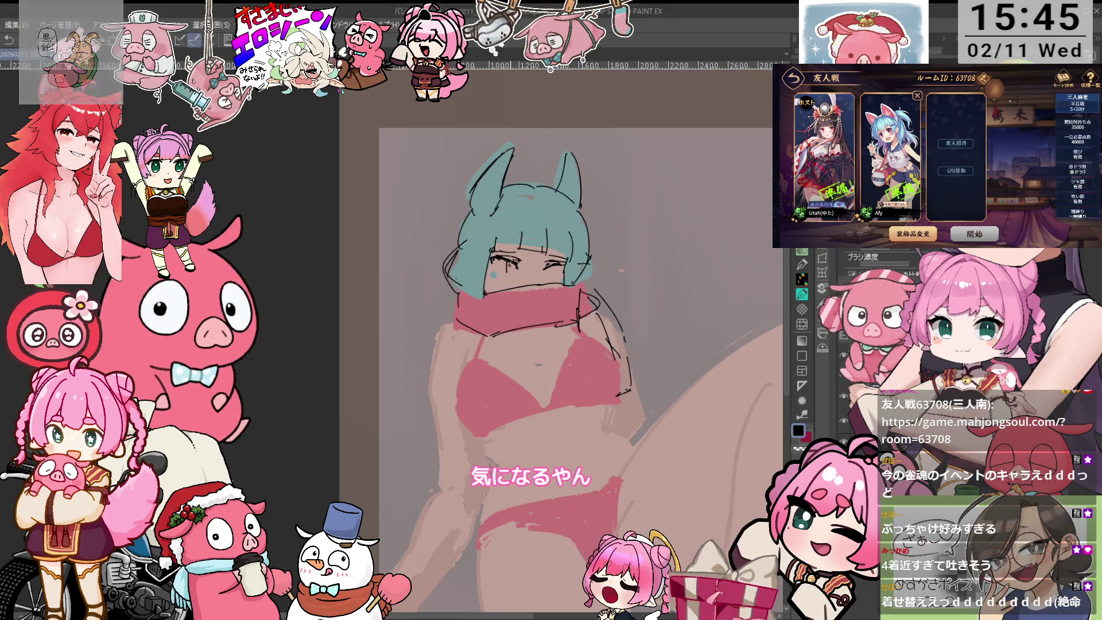
pyautogui.scroll(3, 878, 264)
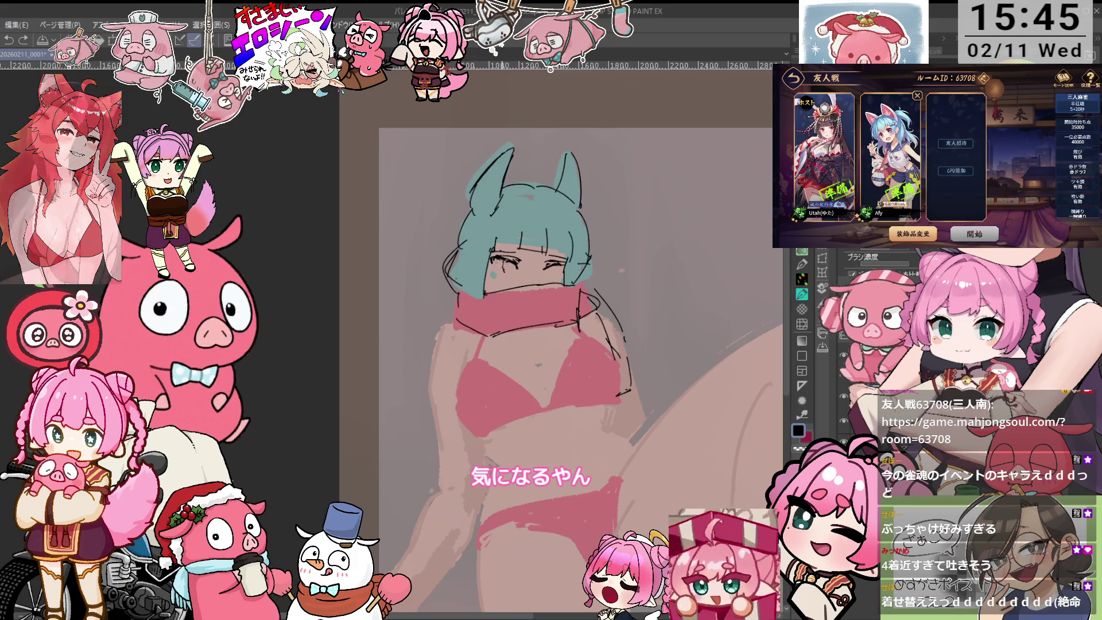
pyautogui.hotkey('ctrl', 'y')
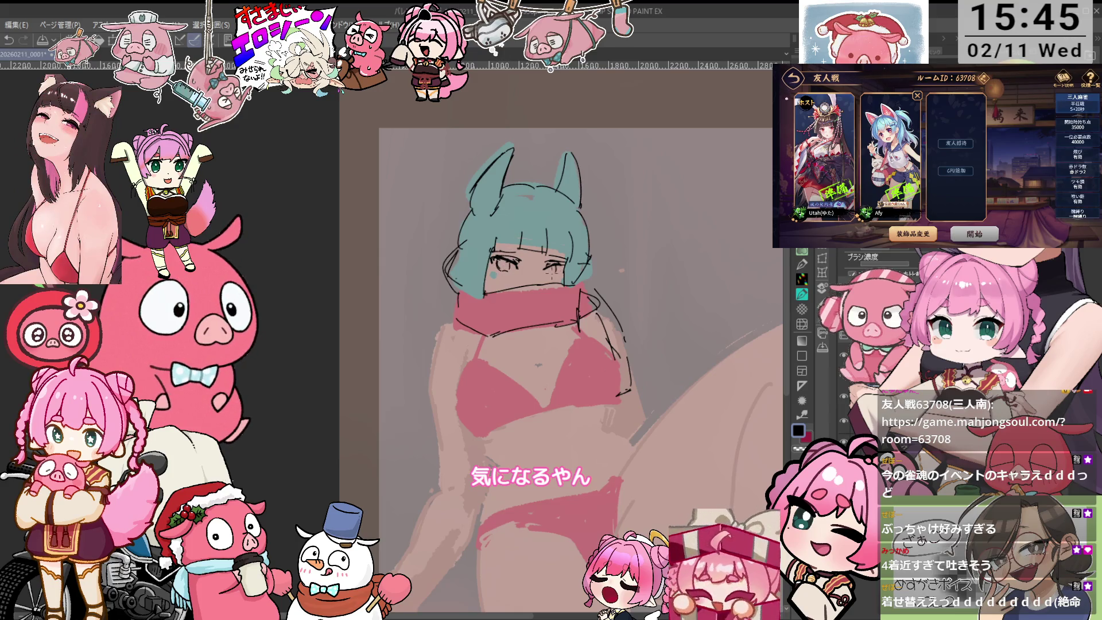
pyautogui.hotkey('ctrl', 'y')
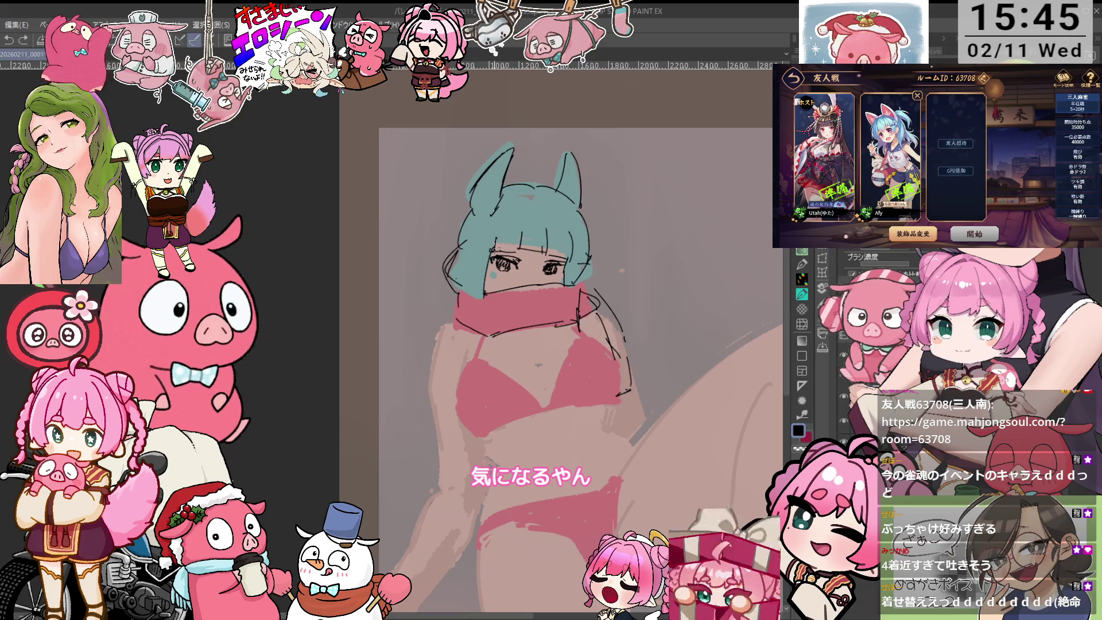
pyautogui.scroll(-3, 565, 339)
pyautogui.scroll(3, 566, 338)
pyautogui.scroll(-2, 860, 270)
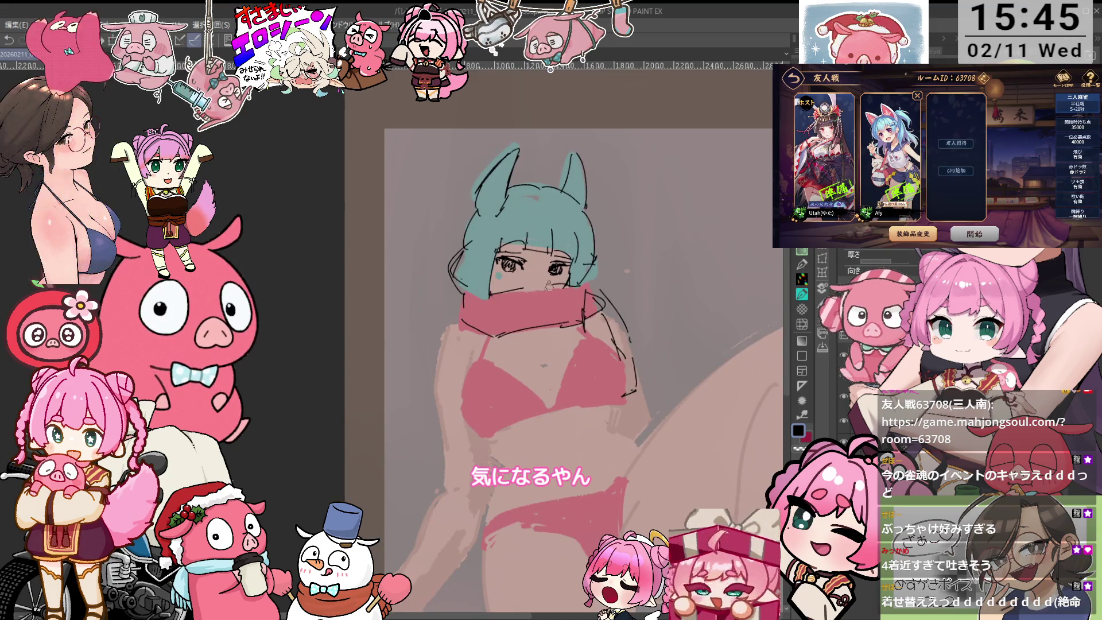
pyautogui.scroll(2, 861, 264)
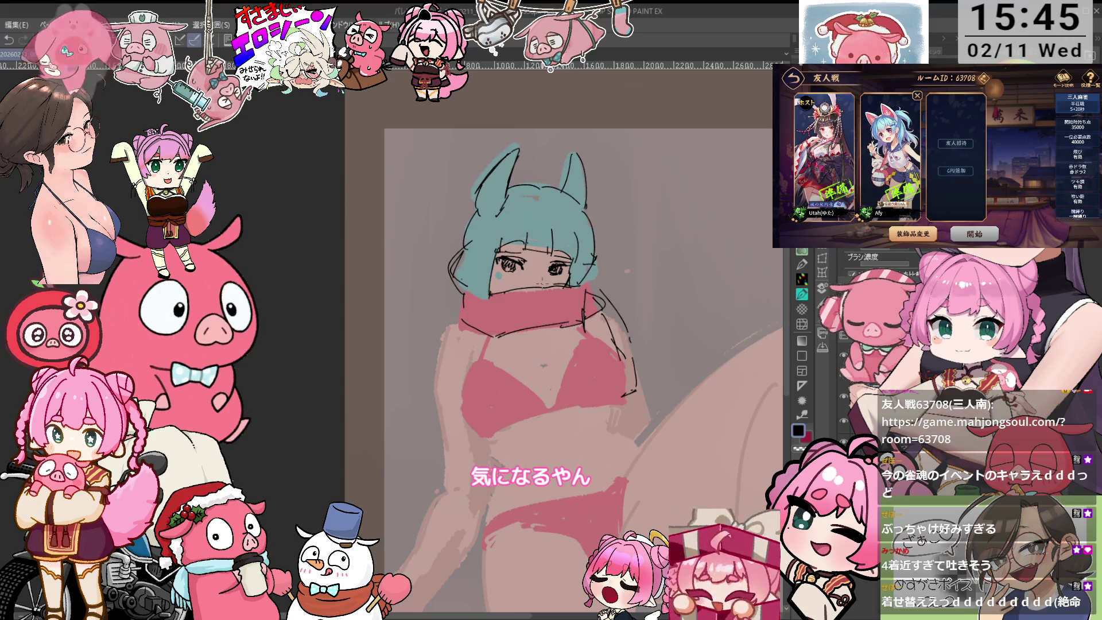
pyautogui.scroll(1, 576, 360)
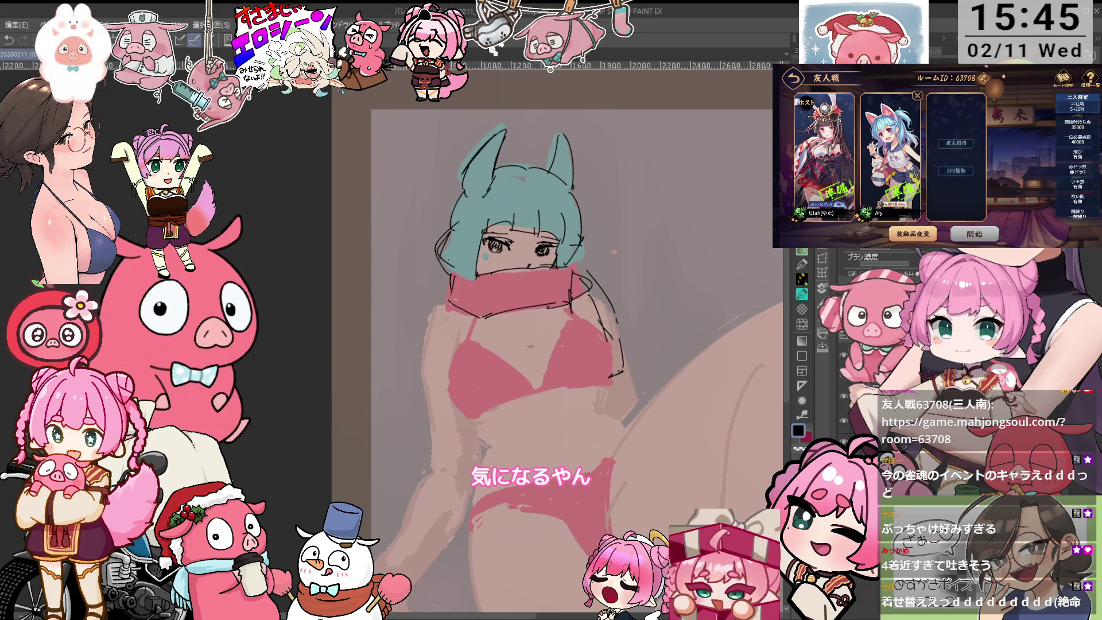
pyautogui.moveTo(590, 267); pyautogui.dragTo(586, 280)
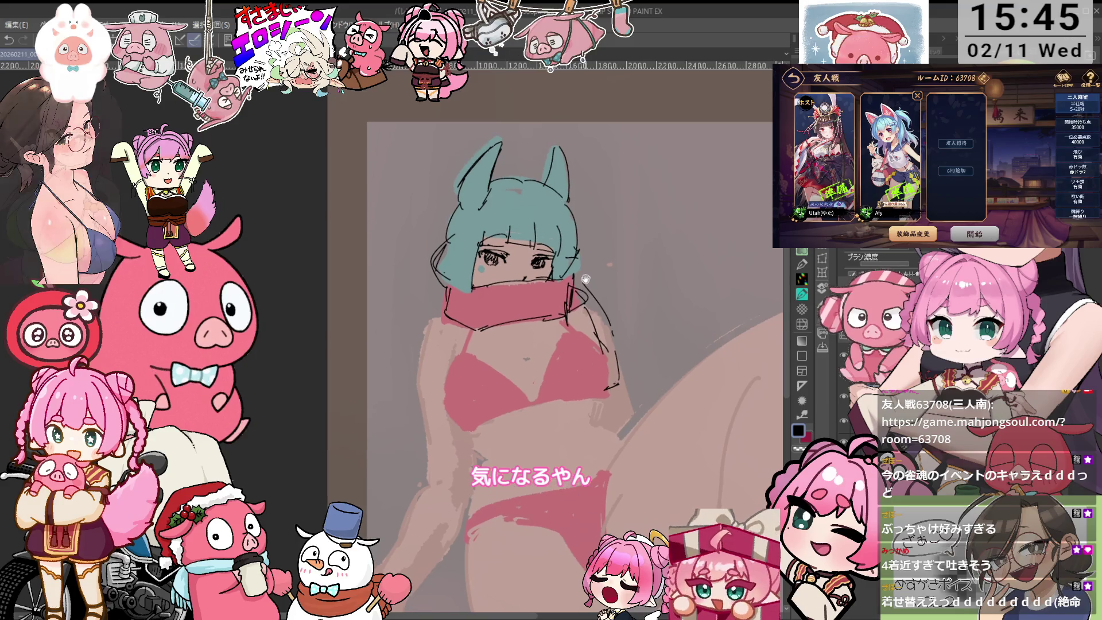
# - Draw black outlines along the neck, the bikini top's left edge and the left torso contour
pyautogui.moveTo(475, 326); pyautogui.dragTo(464, 426)
pyautogui.moveTo(465, 367); pyautogui.dragTo(459, 413)
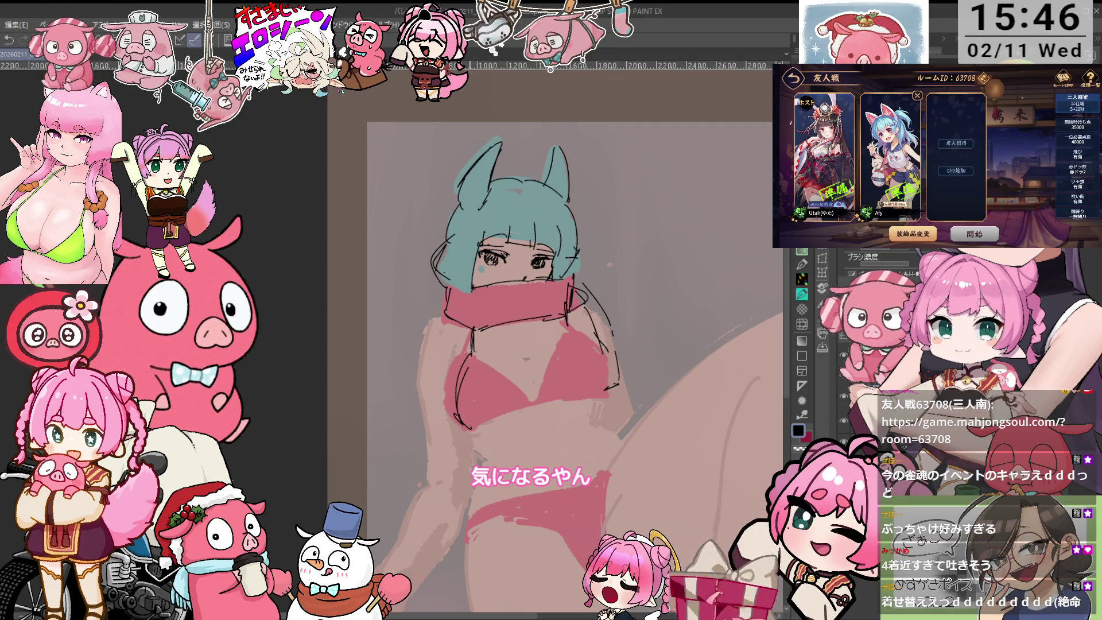
pyautogui.moveTo(534, 373); pyautogui.dragTo(520, 380)
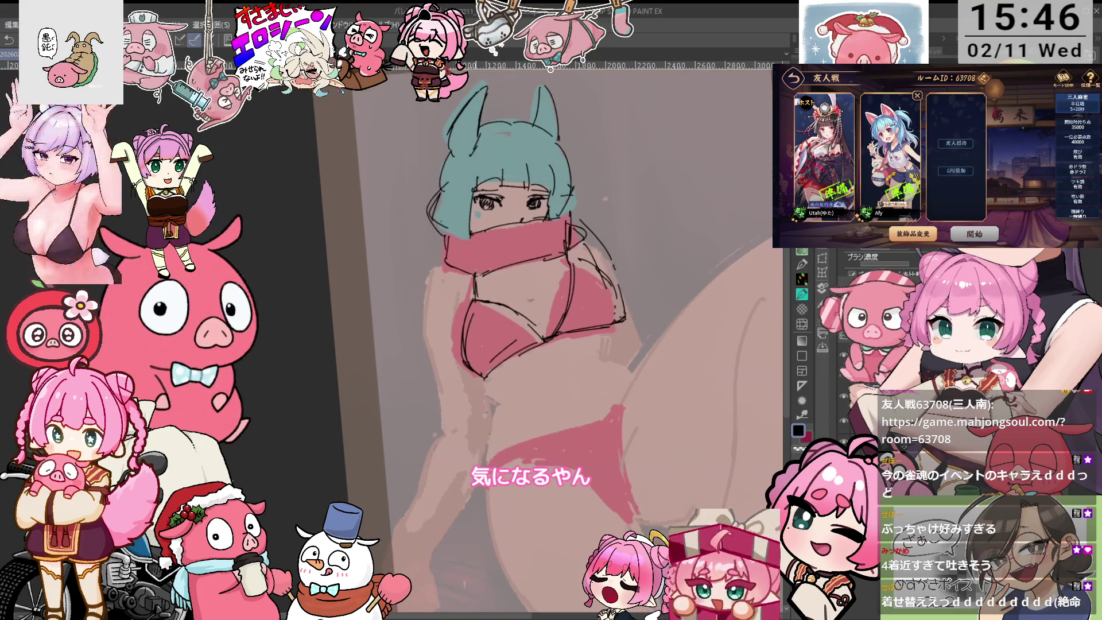
pyautogui.moveTo(430, 281); pyautogui.dragTo(429, 373)
pyautogui.moveTo(437, 268); pyautogui.dragTo(431, 364)
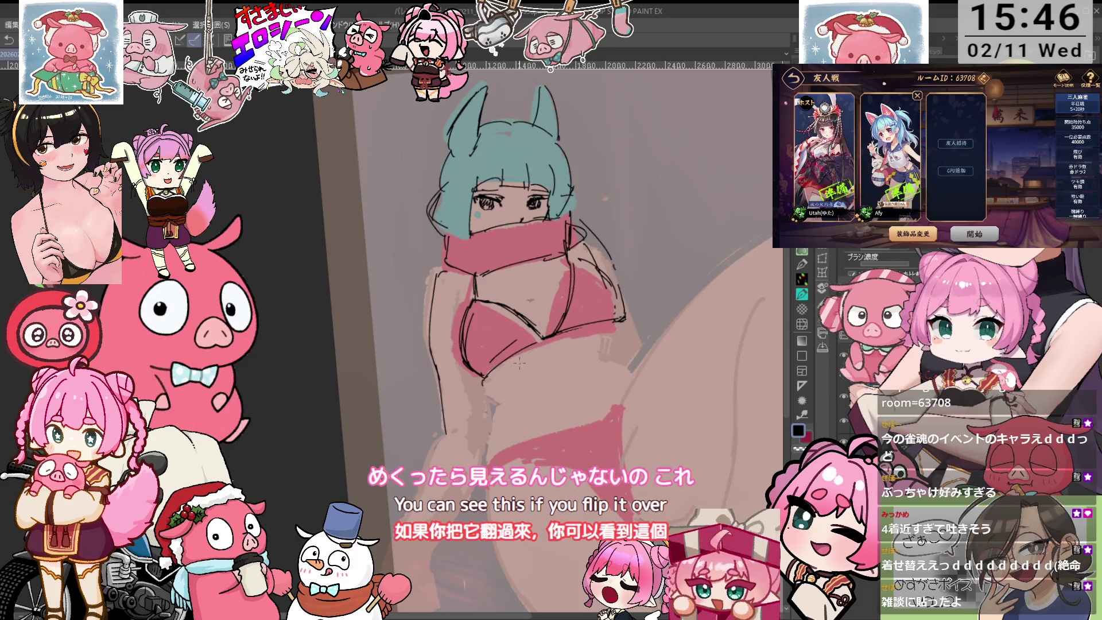
# - Outline the raised thigh's upper edge and inner thigh in black, undoing stray marks
pyautogui.moveTo(607, 371)
pyautogui.mouseDown()
pyautogui.moveTo(606, 310)
pyautogui.moveTo(631, 345)
pyautogui.mouseUp()
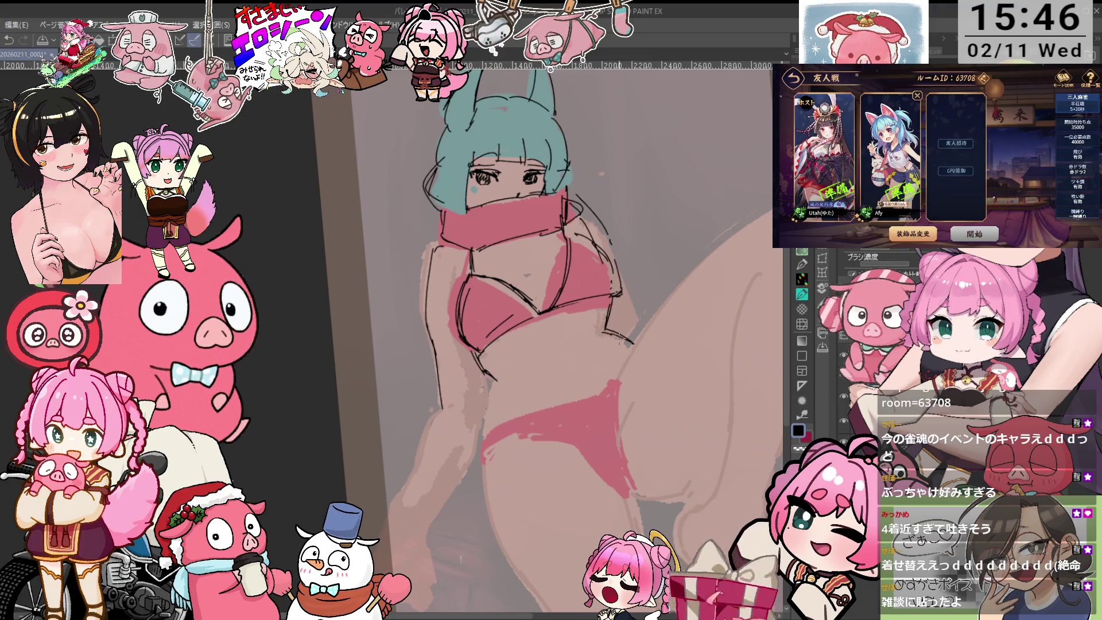
pyautogui.hotkey('ctrl', 'z')
pyautogui.hotkey('ctrl', 'z')
pyautogui.hotkey('ctrl', 'z')
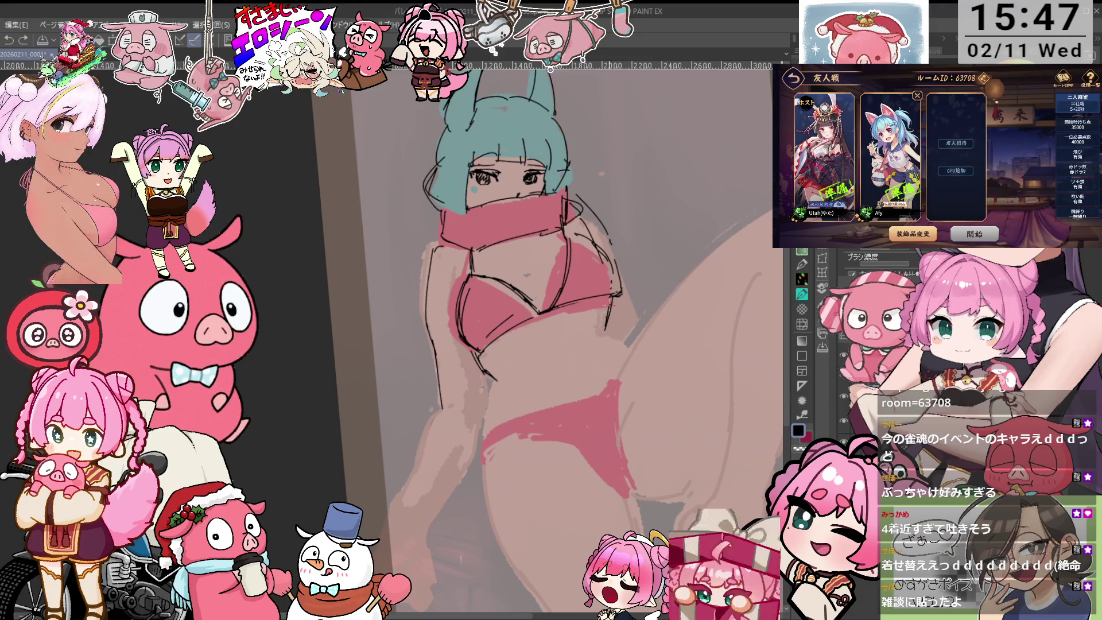
pyautogui.moveTo(607, 322)
pyautogui.mouseDown()
pyautogui.moveTo(607, 335)
pyautogui.moveTo(640, 339)
pyautogui.mouseUp()
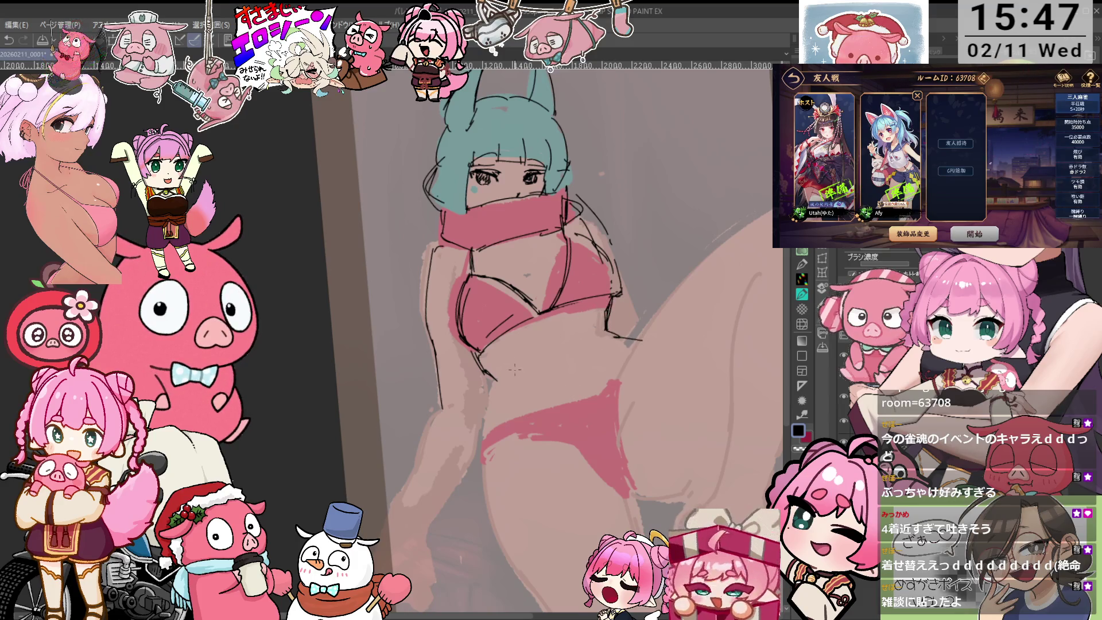
pyautogui.moveTo(493, 391); pyautogui.dragTo(487, 439)
pyautogui.moveTo(490, 398); pyautogui.dragTo(548, 391)
pyautogui.hotkey('ctrl', 'z')
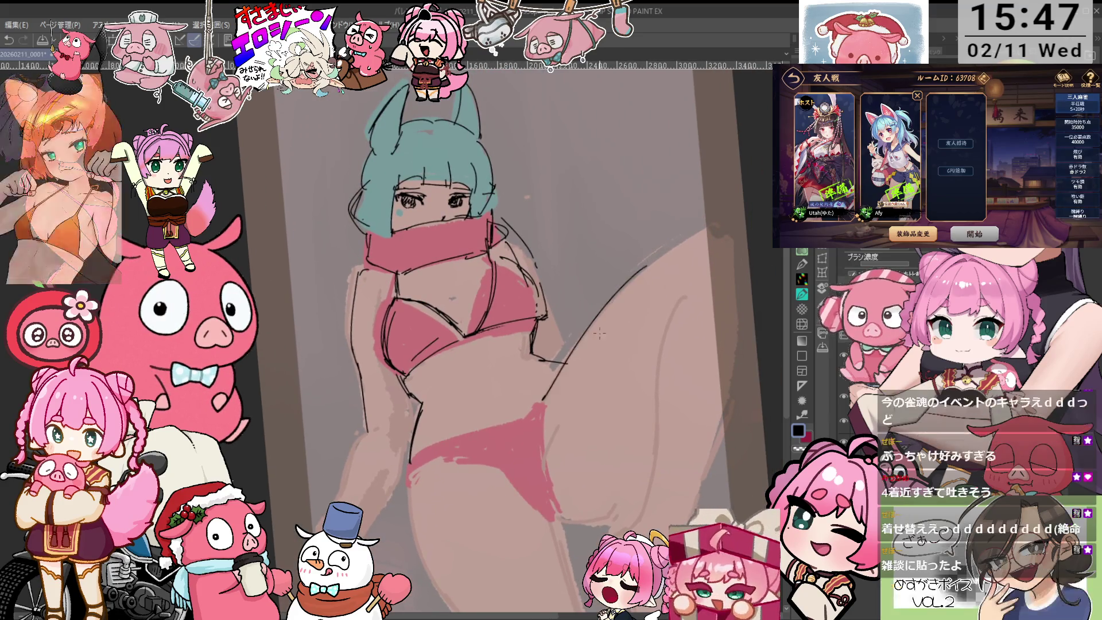
pyautogui.moveTo(552, 398)
pyautogui.mouseDown()
pyautogui.moveTo(616, 296)
pyautogui.moveTo(690, 235)
pyautogui.moveTo(673, 204)
pyautogui.moveTo(704, 229)
pyautogui.moveTo(693, 275)
pyautogui.mouseUp()
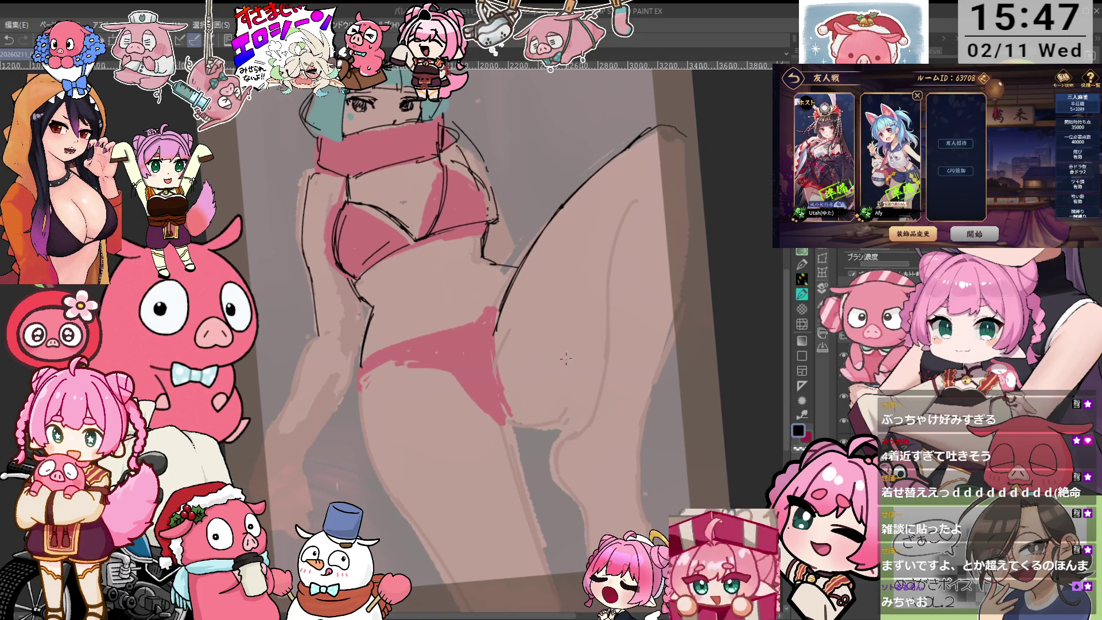
# - Ink the red panties' lower edge, the curve under them and the raised thigh's contour, redoing one stroke
pyautogui.moveTo(504, 405); pyautogui.dragTo(552, 419)
pyautogui.scroll(2, 551, 396)
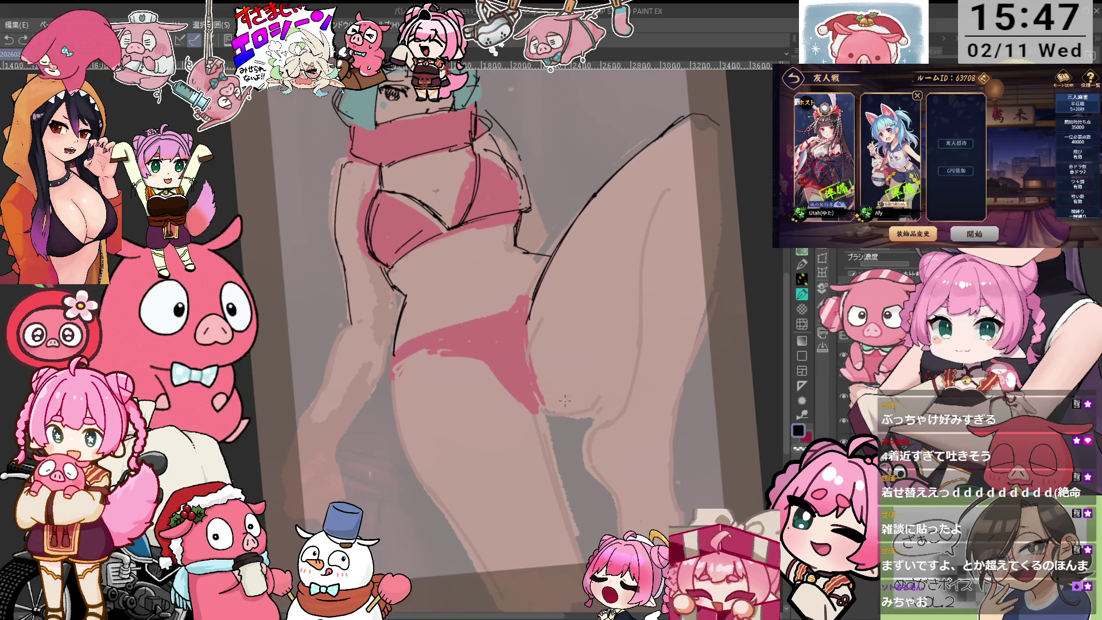
pyautogui.moveTo(537, 396)
pyautogui.mouseDown()
pyautogui.moveTo(608, 394)
pyautogui.moveTo(628, 368)
pyautogui.mouseUp()
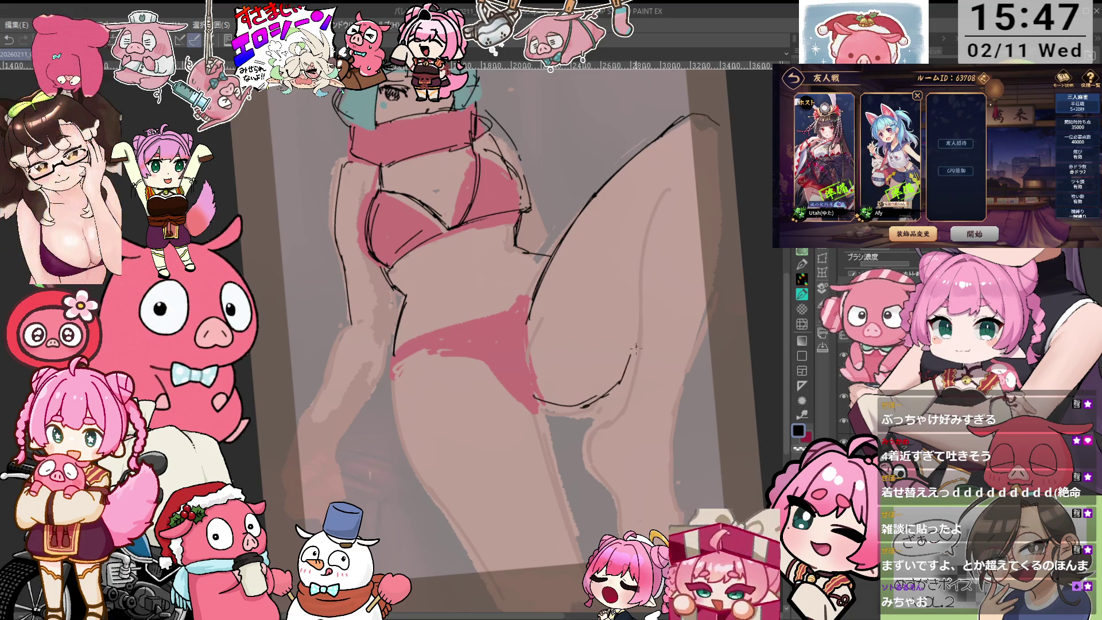
pyautogui.moveTo(646, 229); pyautogui.dragTo(647, 362)
pyautogui.hotkey('ctrl', 'z')
pyautogui.moveTo(664, 184); pyautogui.dragTo(642, 344)
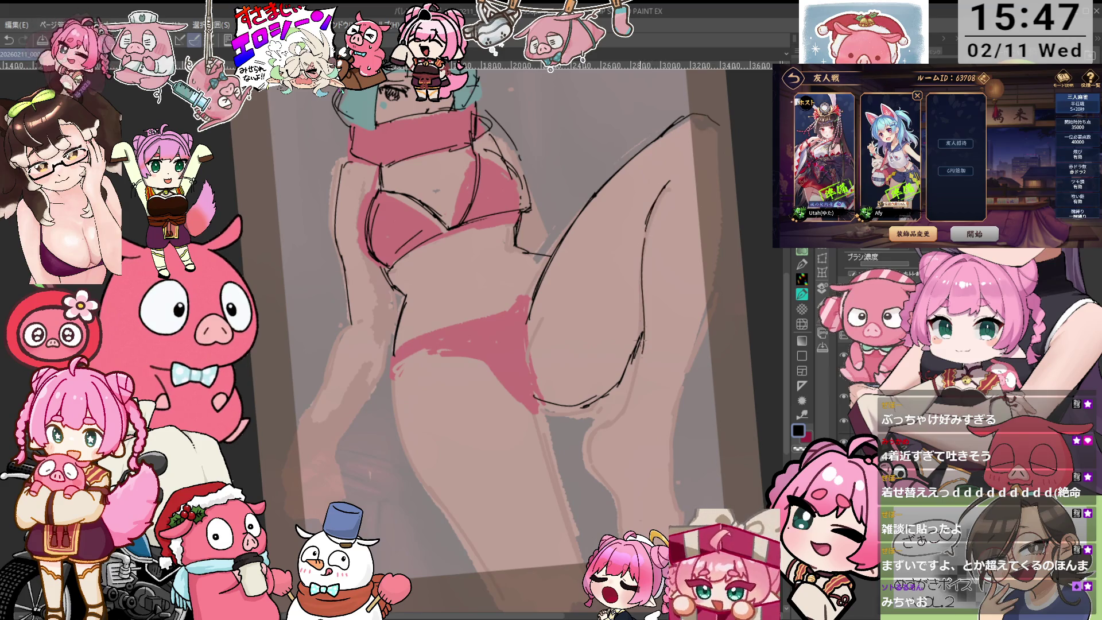
# - Extend the contour down around the knee and outline the raised thigh's right edge
pyautogui.moveTo(597, 454); pyautogui.dragTo(600, 471)
pyautogui.moveTo(643, 440)
pyautogui.mouseDown()
pyautogui.moveTo(624, 417)
pyautogui.moveTo(602, 473)
pyautogui.mouseUp()
pyautogui.moveTo(605, 515); pyautogui.dragTo(617, 537)
pyautogui.moveTo(603, 478)
pyautogui.mouseDown()
pyautogui.moveTo(620, 530)
pyautogui.moveTo(656, 492)
pyautogui.moveTo(646, 448)
pyautogui.mouseUp()
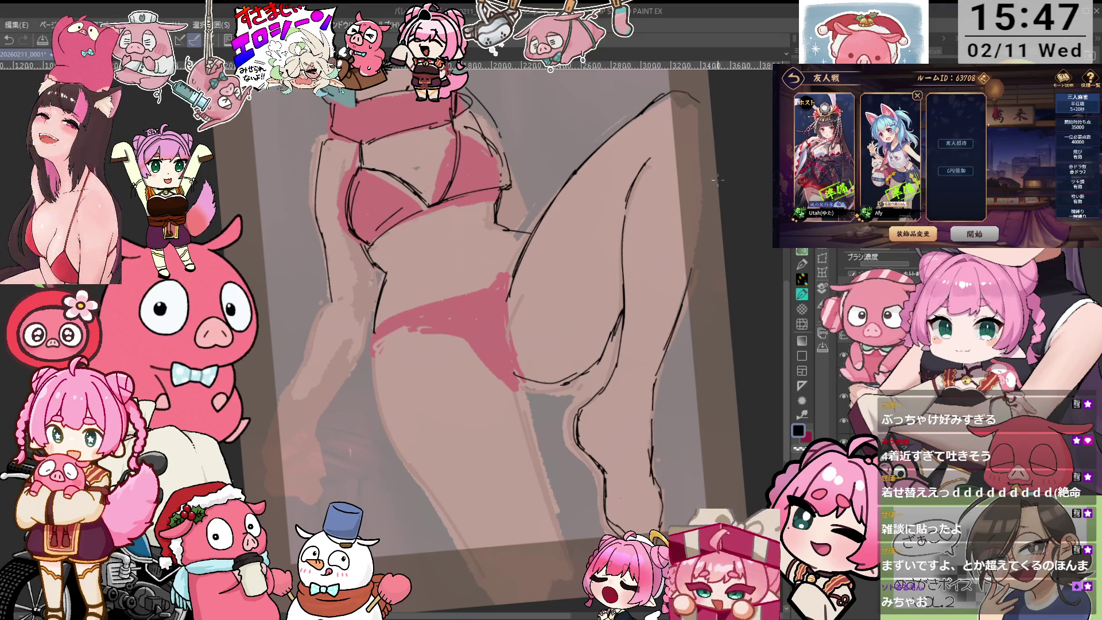
pyautogui.moveTo(688, 286); pyautogui.dragTo(709, 148)
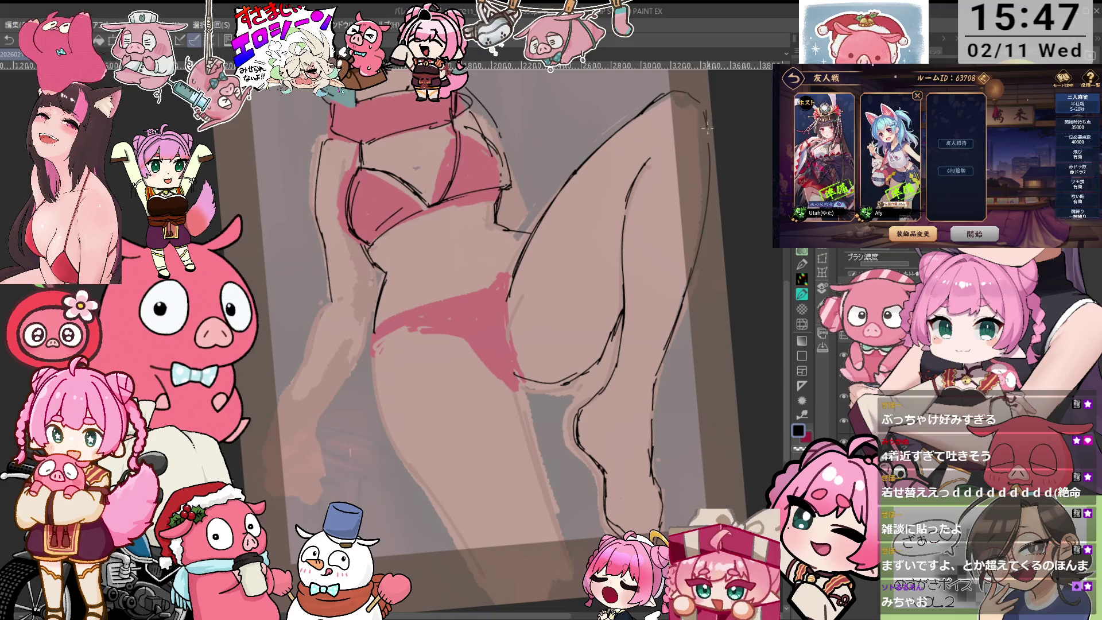
# - Draw the inner lower-leg contour and the left hip and thigh outline, then bring the head back into view
pyautogui.moveTo(516, 379); pyautogui.dragTo(556, 561)
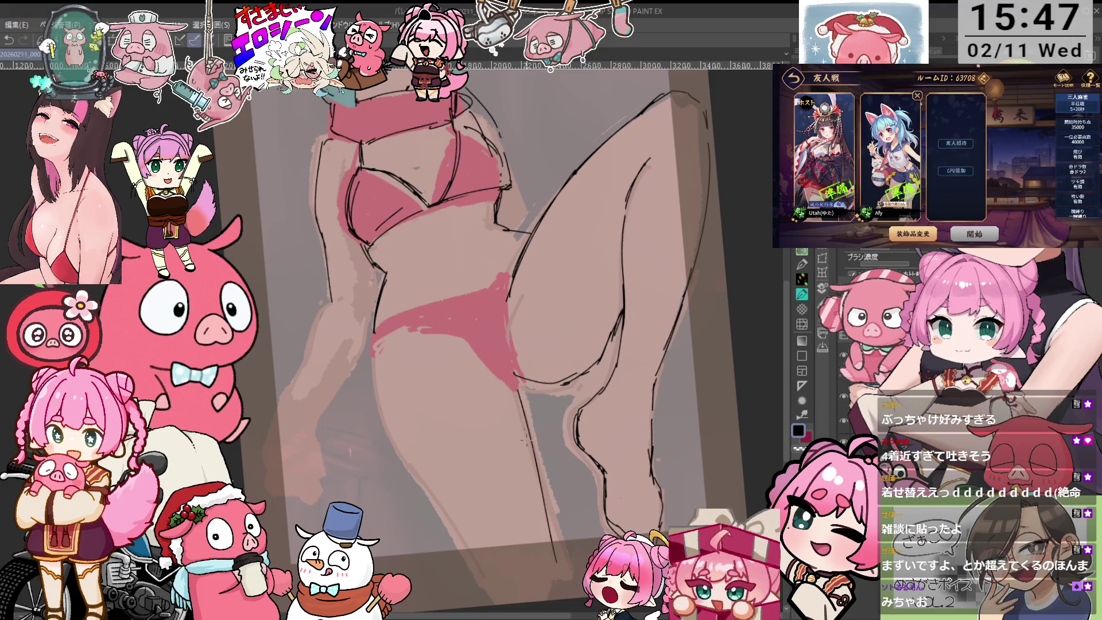
pyautogui.moveTo(372, 343); pyautogui.dragTo(406, 455)
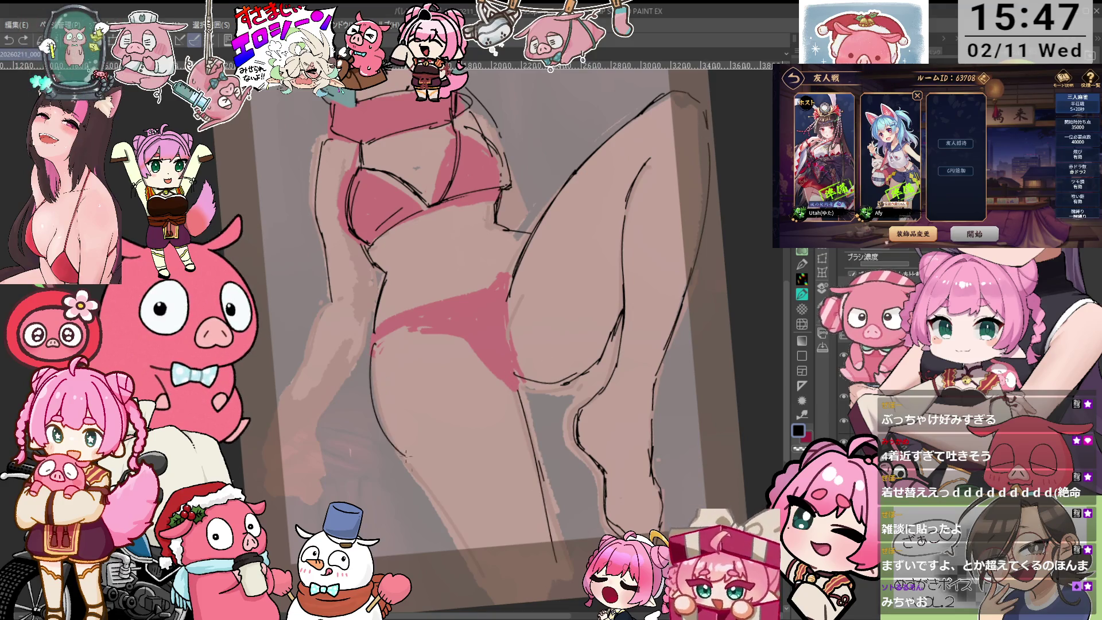
pyautogui.hotkey('ctrl', 'z')
pyautogui.moveTo(370, 347)
pyautogui.mouseDown()
pyautogui.moveTo(383, 430)
pyautogui.moveTo(482, 573)
pyautogui.mouseUp()
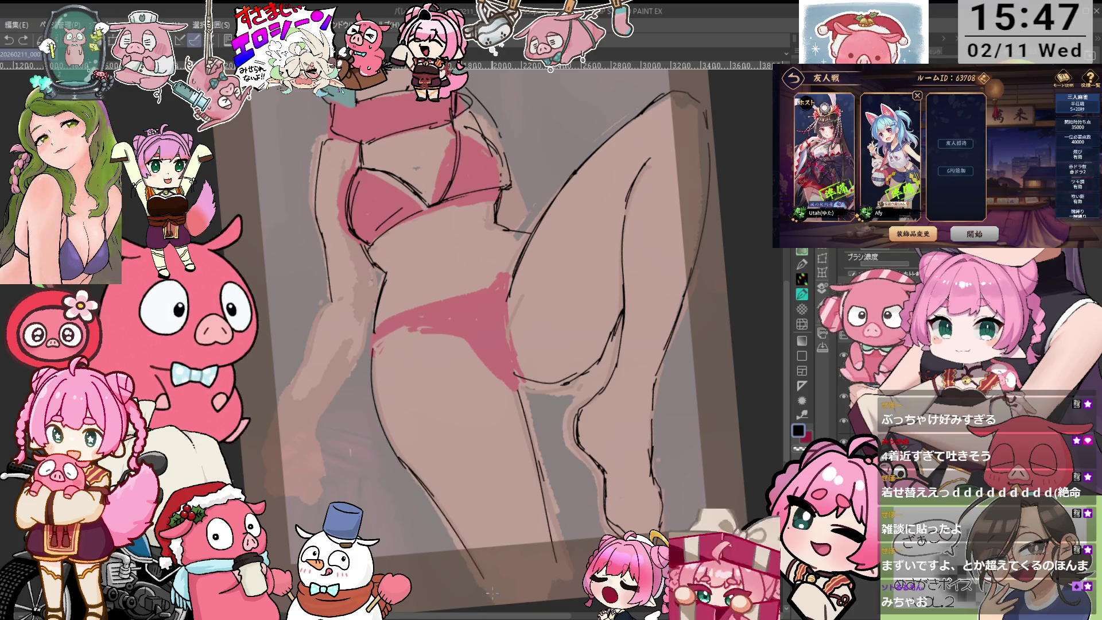
pyautogui.press('@')
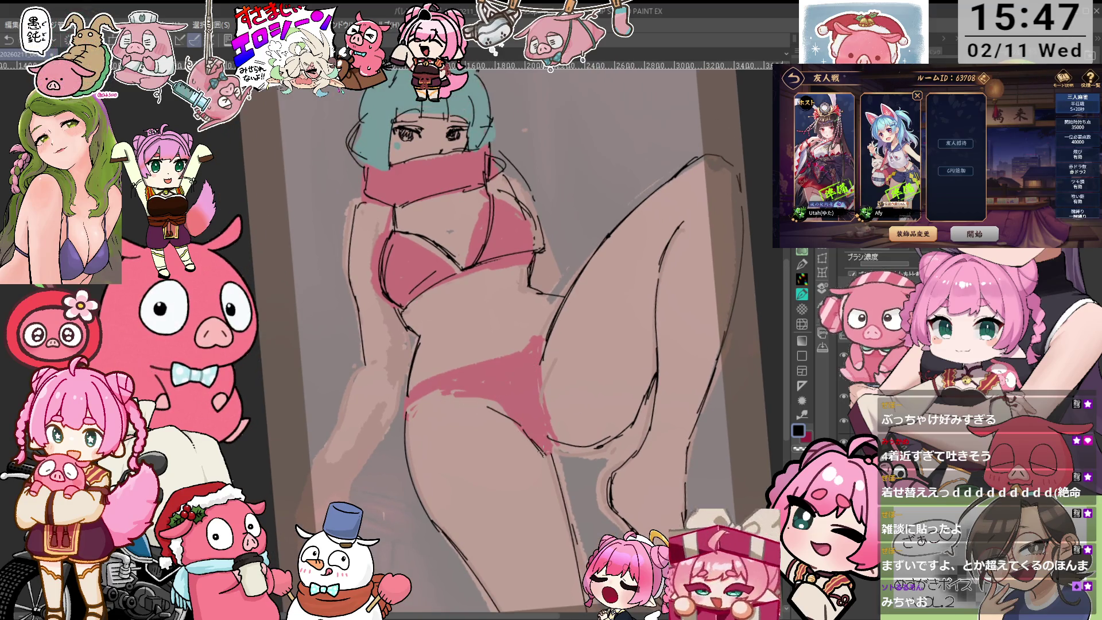
# - Rotate the view counter-clockwise, reset it upright, then tilt and zoom in on the figure
pyautogui.press('-')
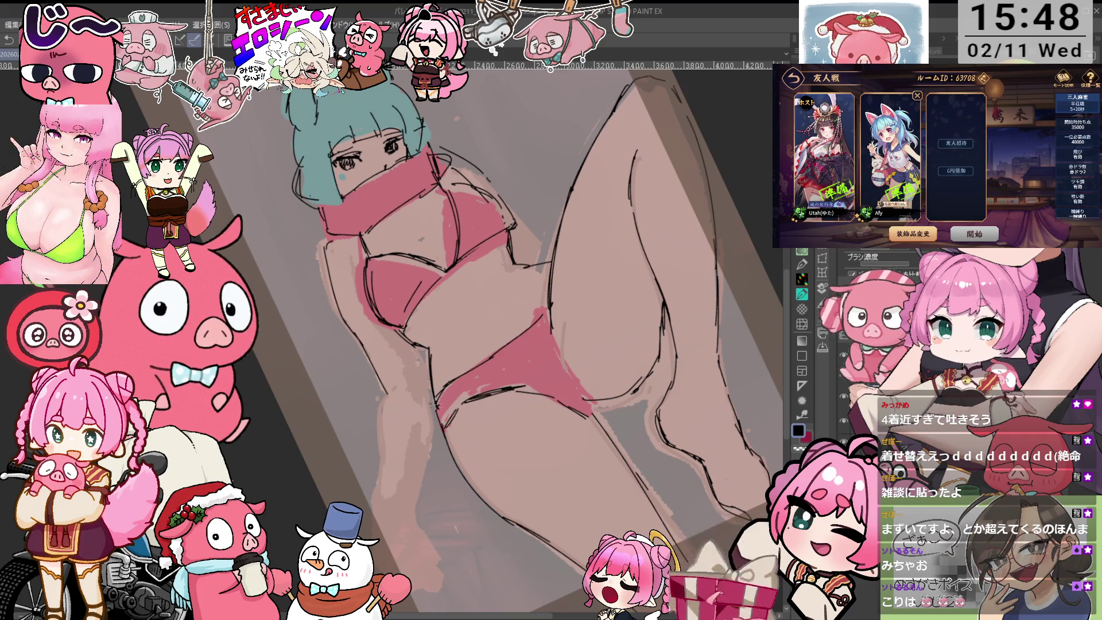
pyautogui.hotkey('ctrl', '0')
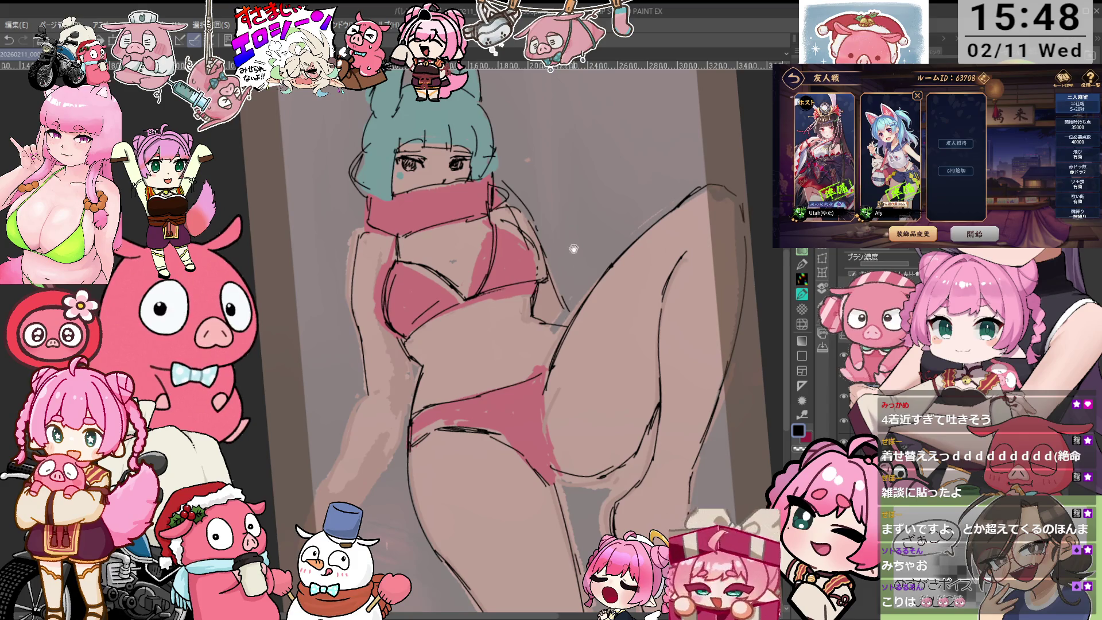
pyautogui.moveTo(568, 190); pyautogui.dragTo(575, 224)
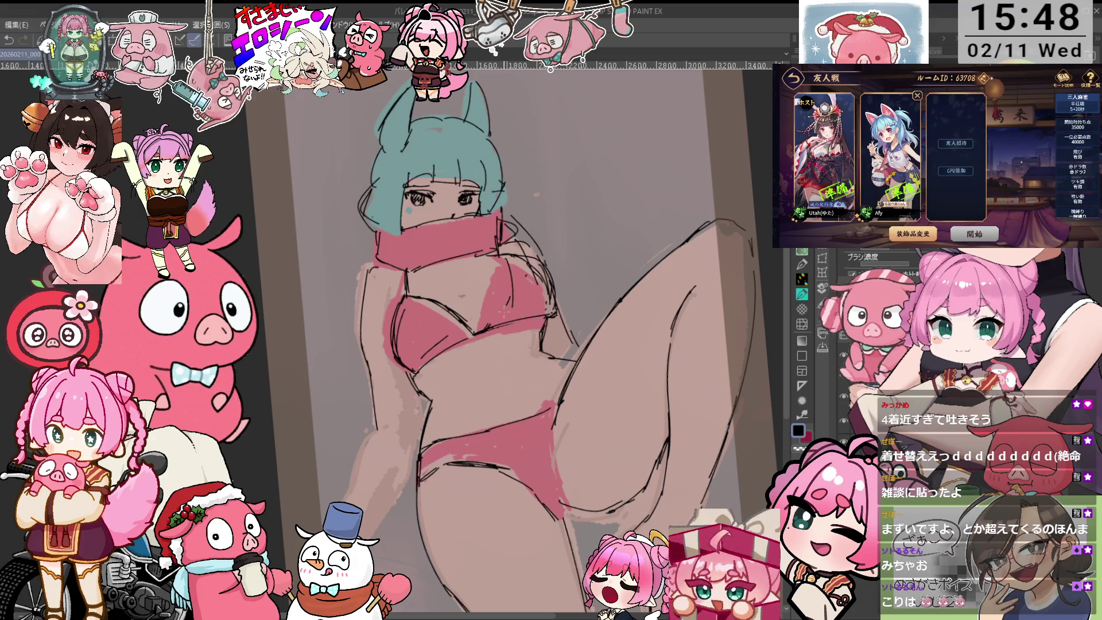
pyautogui.moveTo(516, 314); pyautogui.dragTo(482, 308)
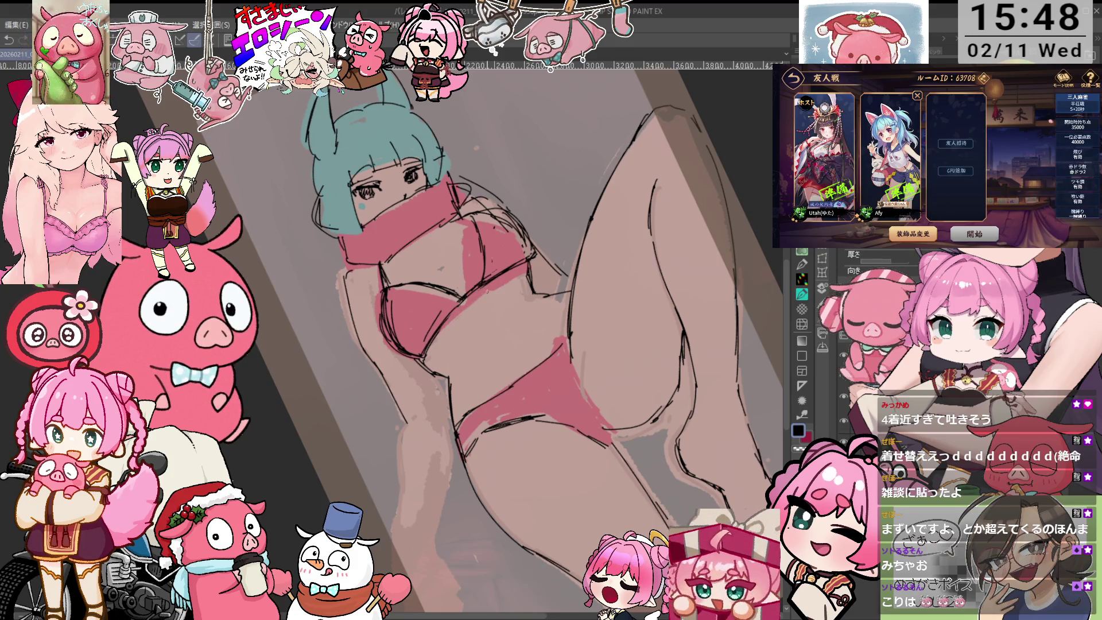
# - Undo the last left-leg stroke and redraw the left leg's outer outline with short dark strokes
pyautogui.press('^')
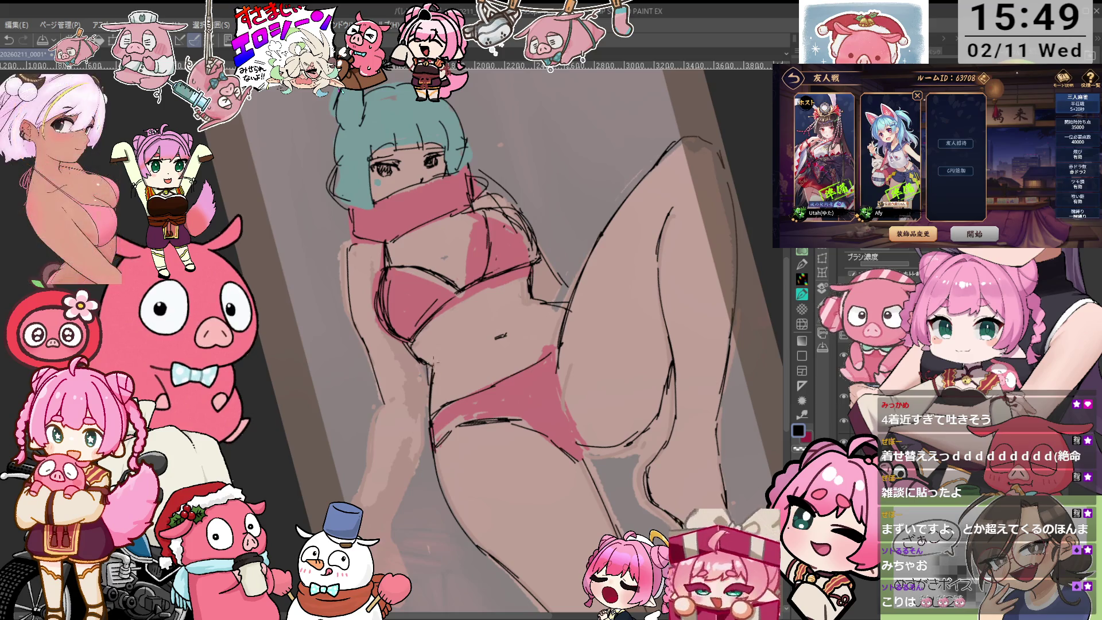
pyautogui.press('p')
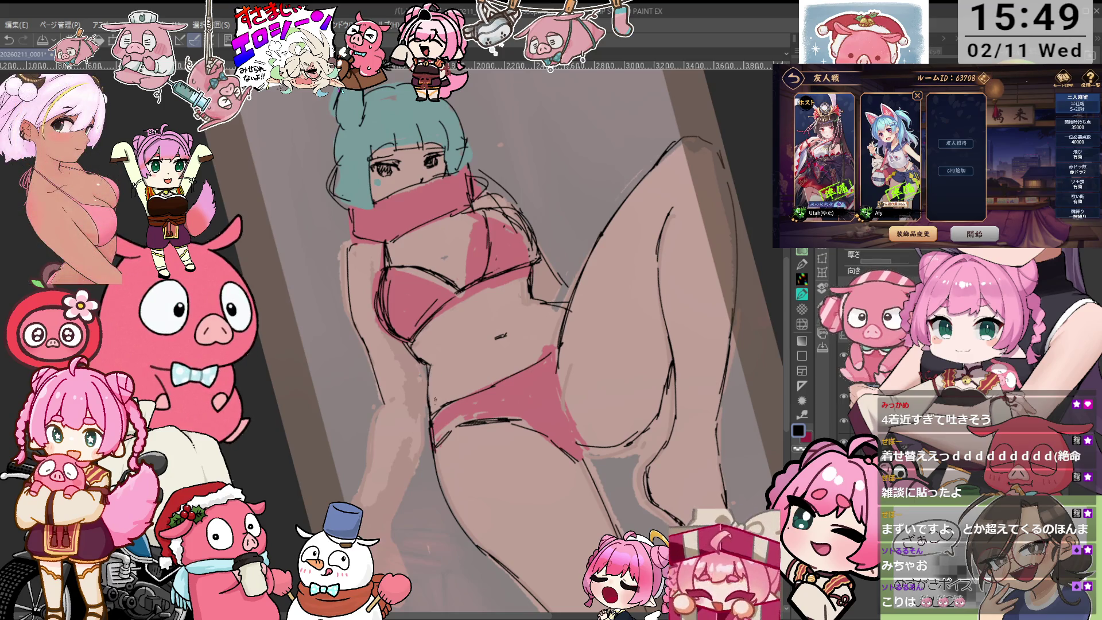
pyautogui.press('e')
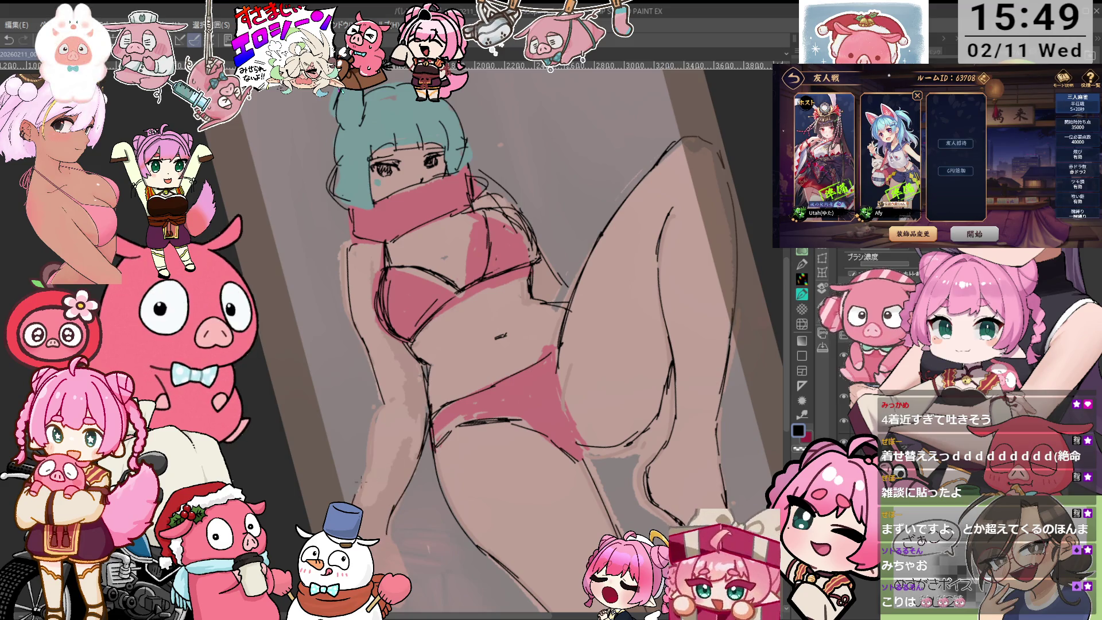
pyautogui.hotkey('ctrl', 'z')
pyautogui.moveTo(381, 404); pyautogui.dragTo(358, 505)
pyautogui.moveTo(459, 344); pyautogui.dragTo(449, 299)
pyautogui.moveTo(339, 477); pyautogui.dragTo(338, 503)
pyautogui.moveTo(340, 463); pyautogui.dragTo(336, 502)
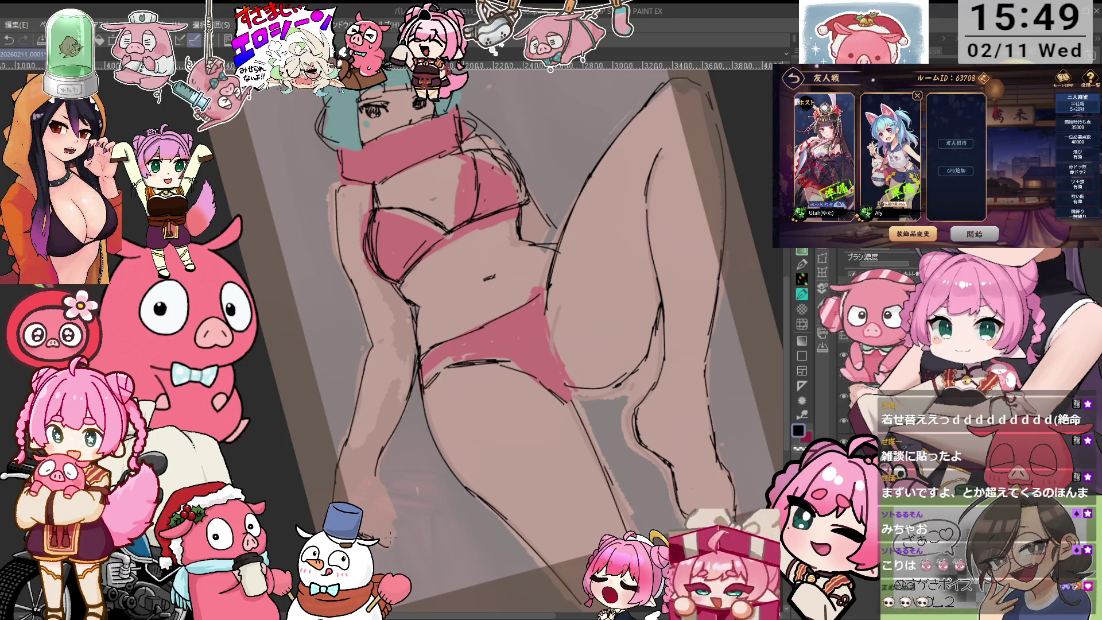
pyautogui.click(381, 519)
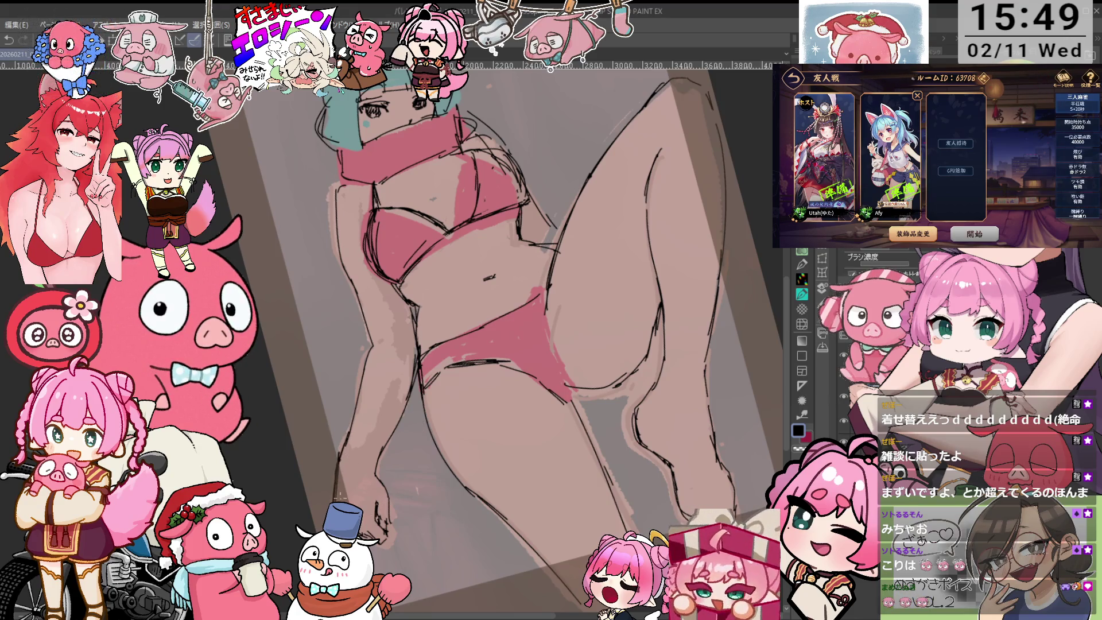
# - Reset the canvas rotation upright and zoom out until the whole figure with ears shows
pyautogui.press('e')
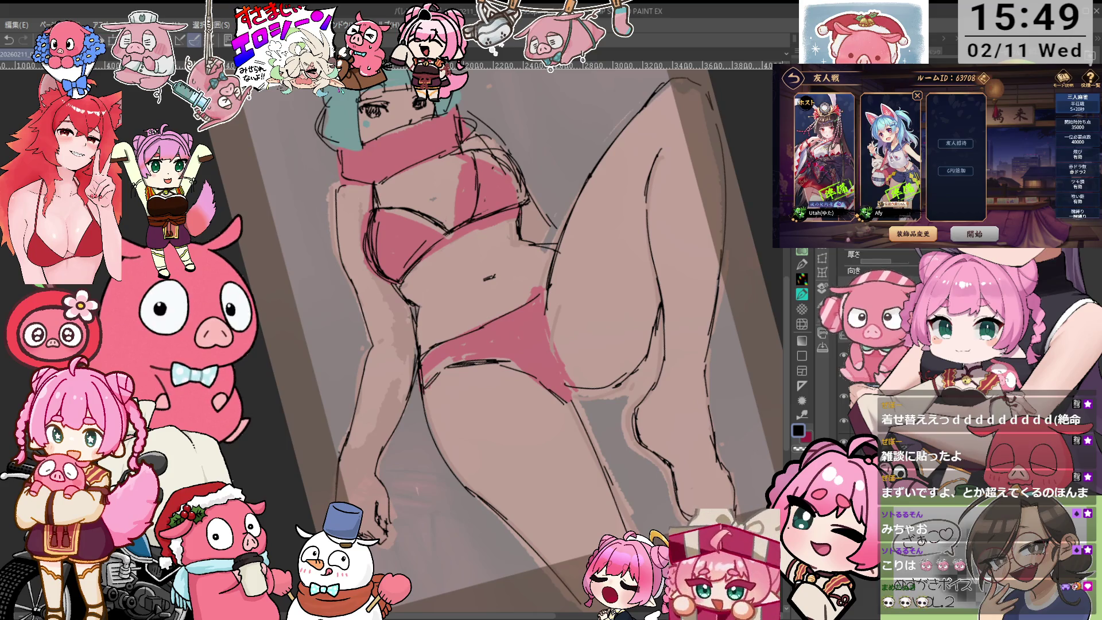
pyautogui.moveTo(409, 389); pyautogui.dragTo(402, 429)
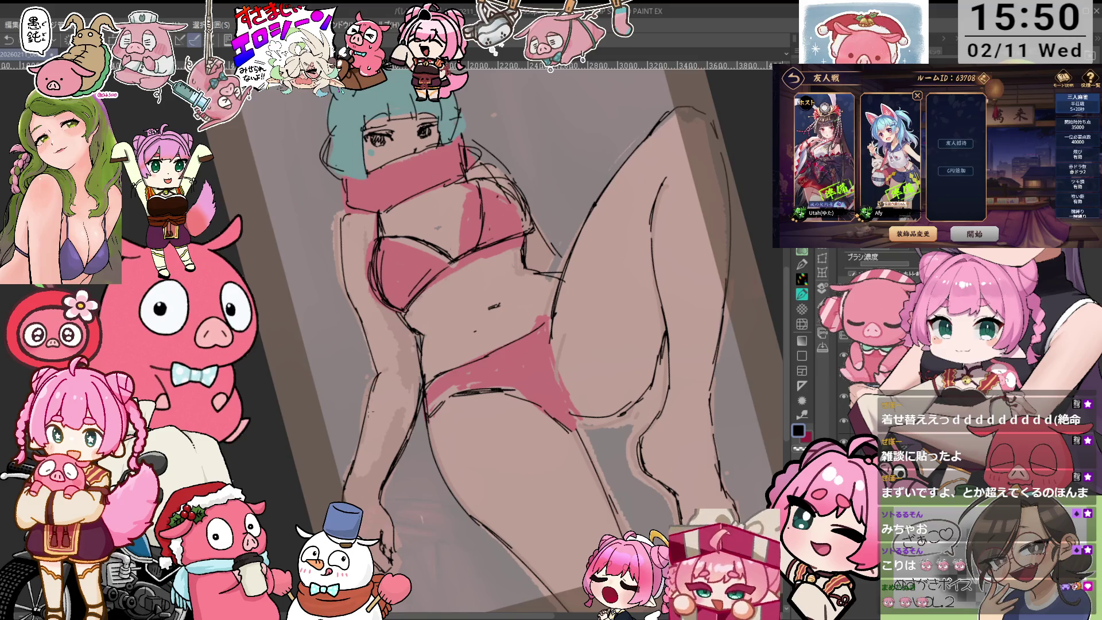
pyautogui.hotkey('ctrl', '+')
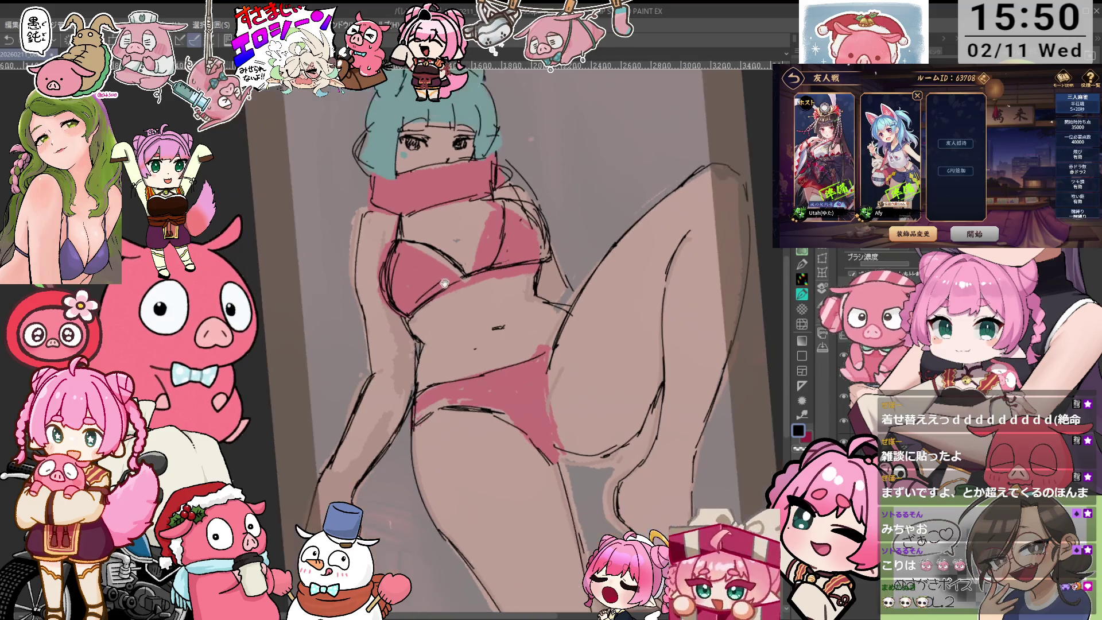
pyautogui.hotkey('ctrl', '@')
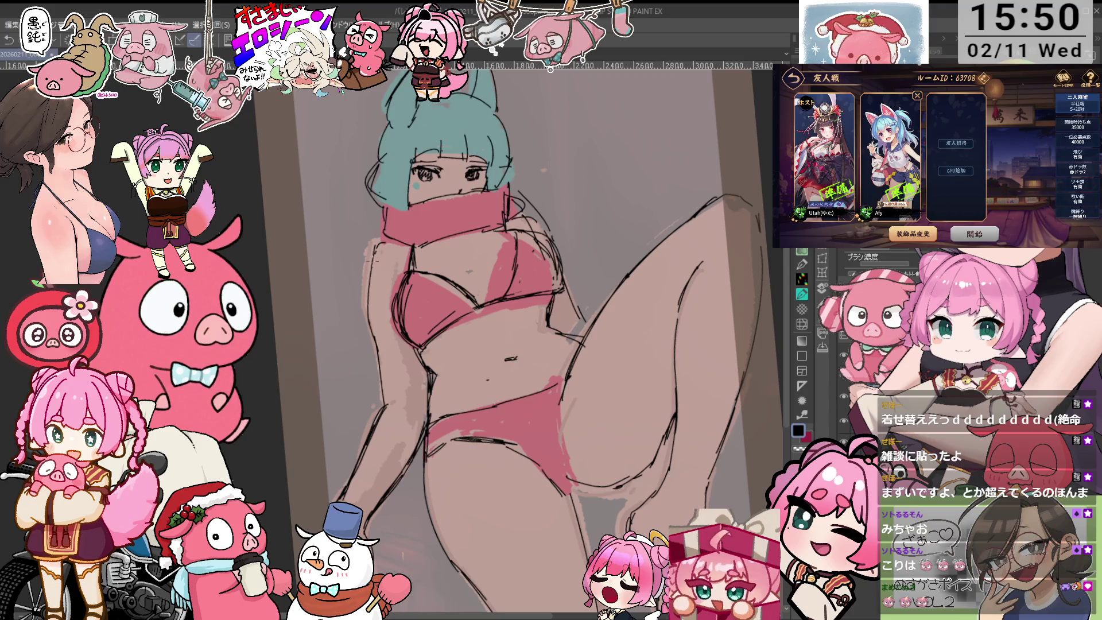
pyautogui.hotkey('ctrl', '-')
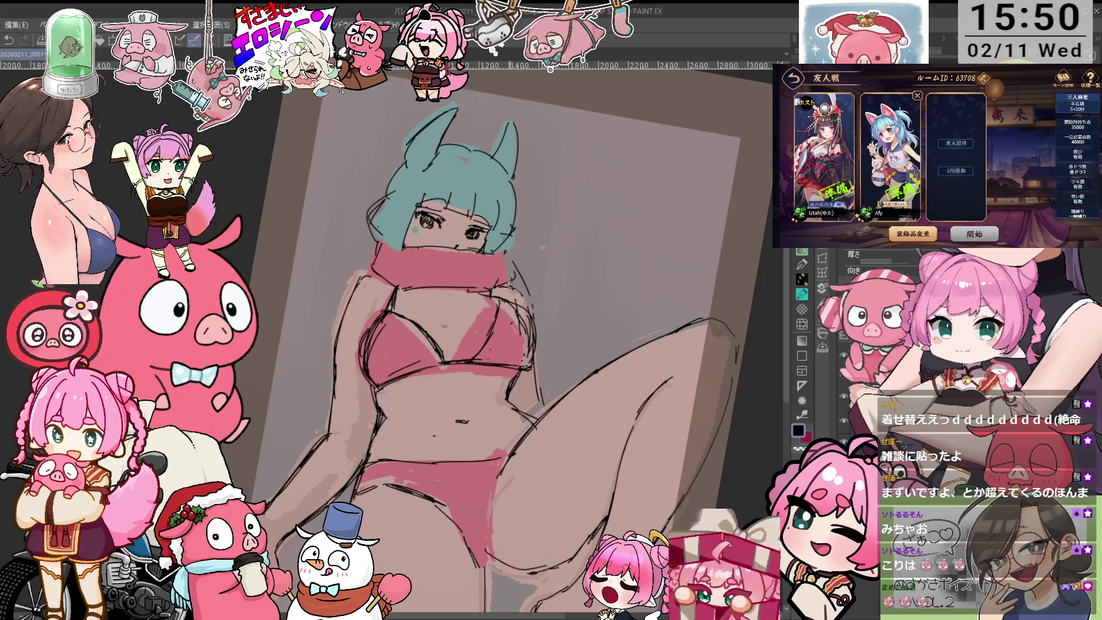
# - Tilt the view and, with the pencil, sketch a dark line beside the hair's left edge
pyautogui.press('b')
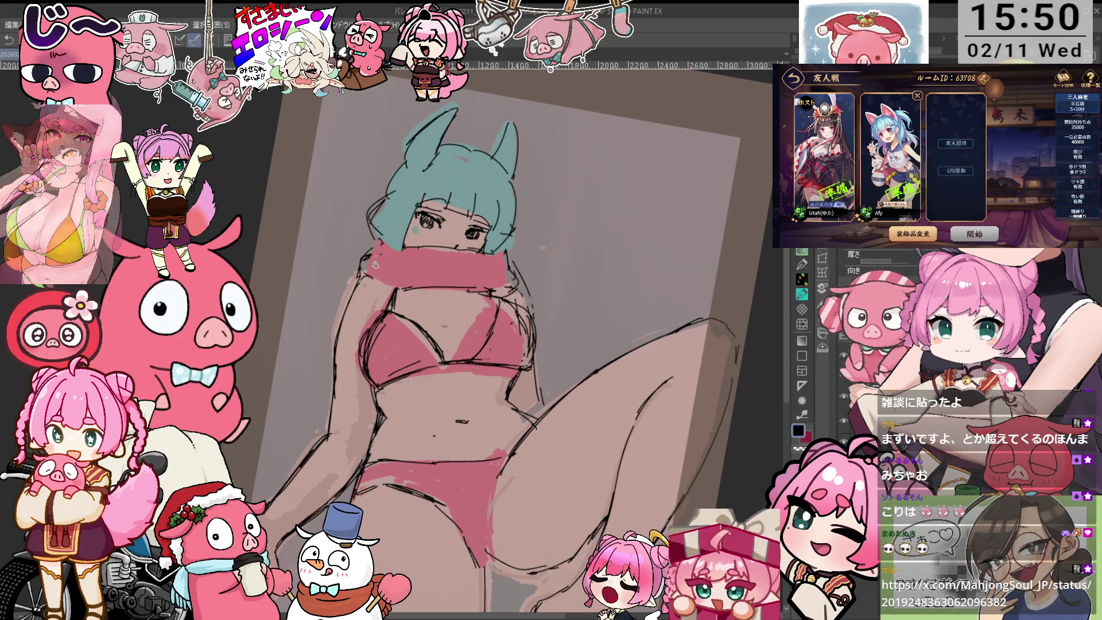
pyautogui.moveTo(516, 344); pyautogui.dragTo(487, 304)
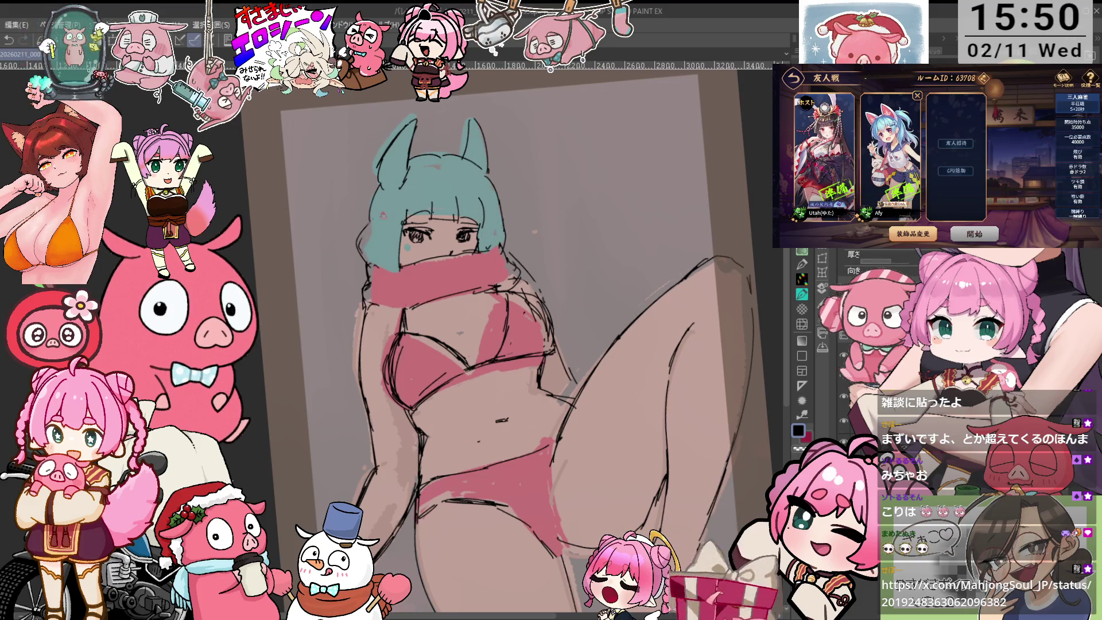
pyautogui.press('p')
pyautogui.moveTo(371, 247); pyautogui.dragTo(356, 221)
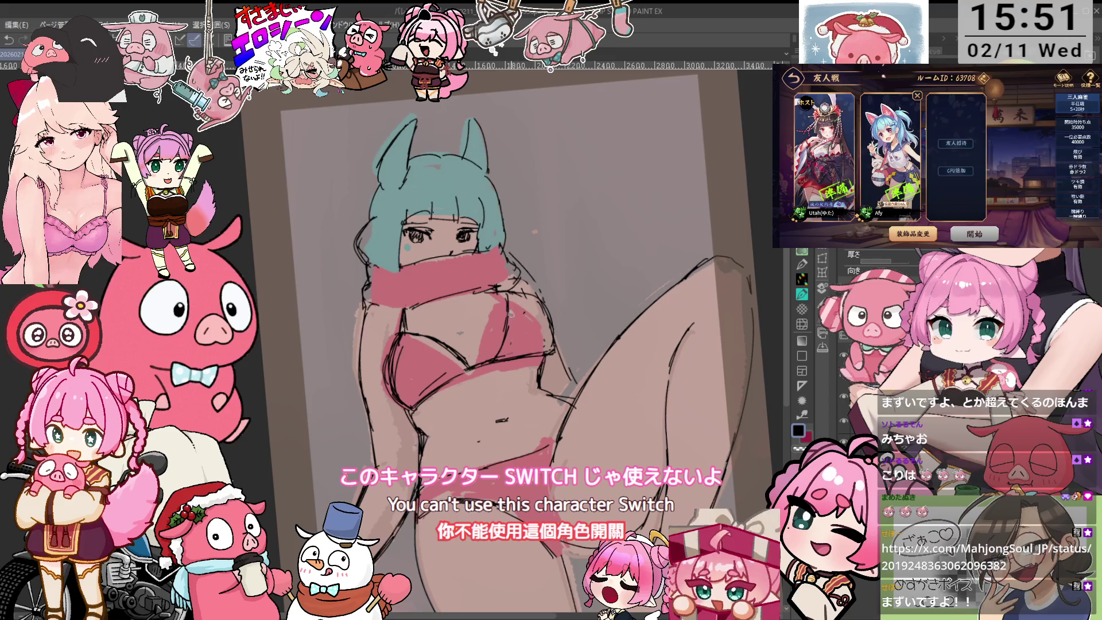
pyautogui.press('e')
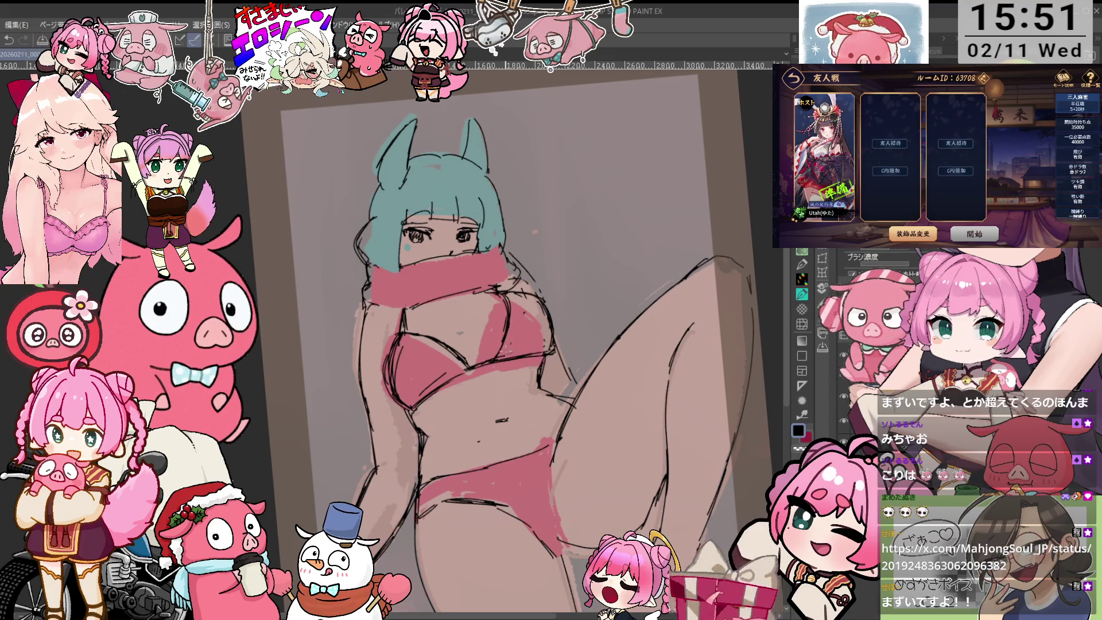
# - Straighten the rotated canvas and paint pink over the bikini top's left cup
pyautogui.press('-')
pyautogui.hotkey('ctrl', '+')
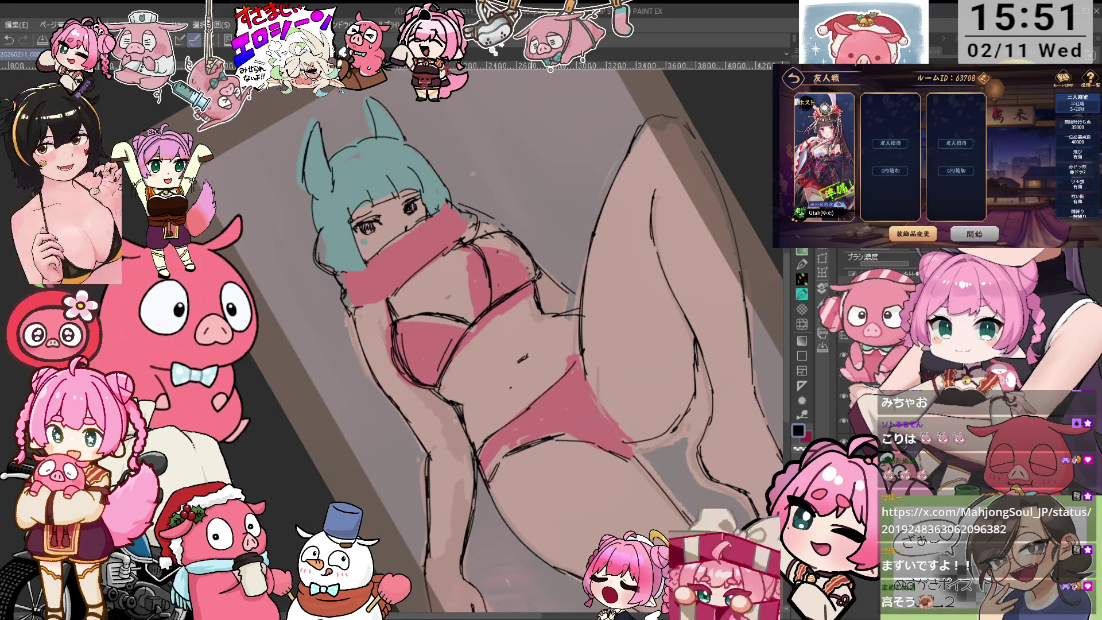
pyautogui.press('^')
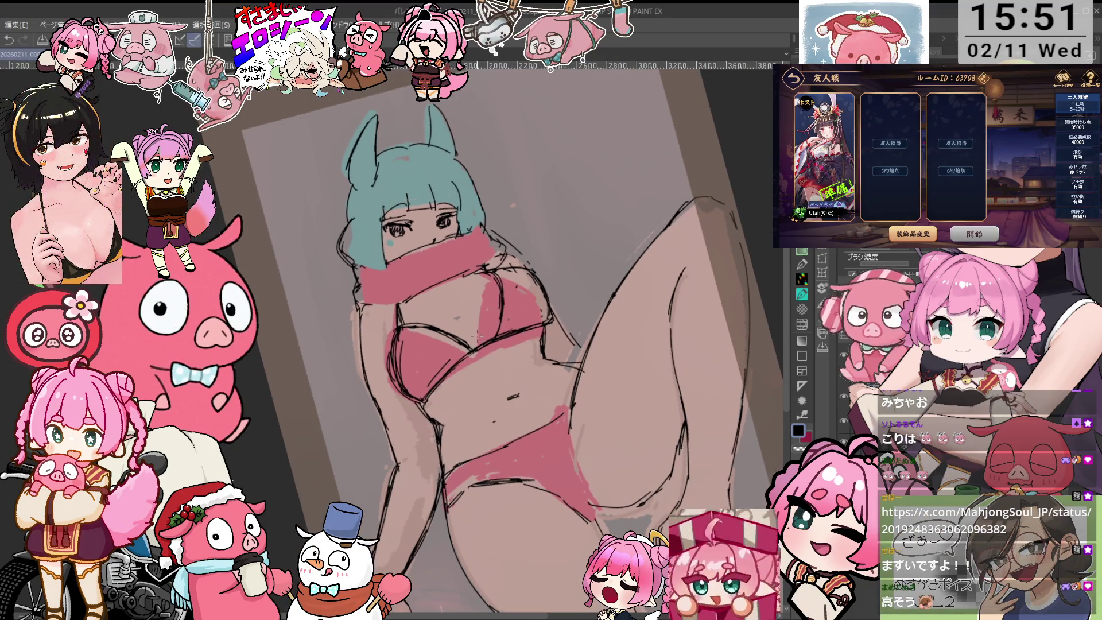
pyautogui.press('^')
pyautogui.press('^')
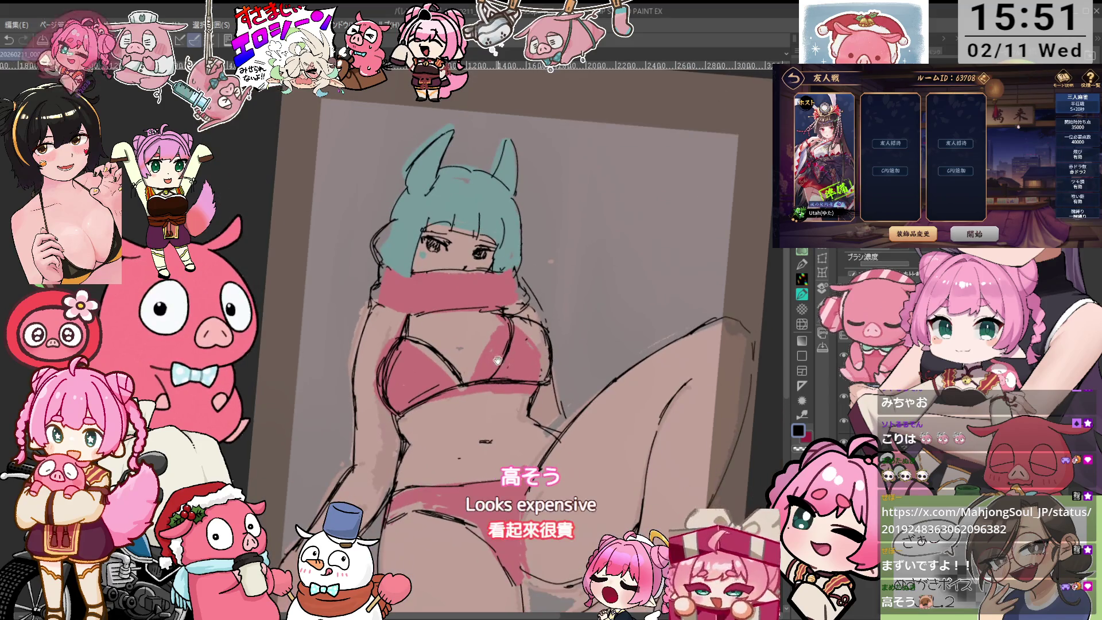
pyautogui.press('^')
pyautogui.moveTo(395, 373)
pyautogui.mouseDown()
pyautogui.moveTo(402, 321)
pyautogui.moveTo(424, 316)
pyautogui.moveTo(456, 345)
pyautogui.mouseUp()
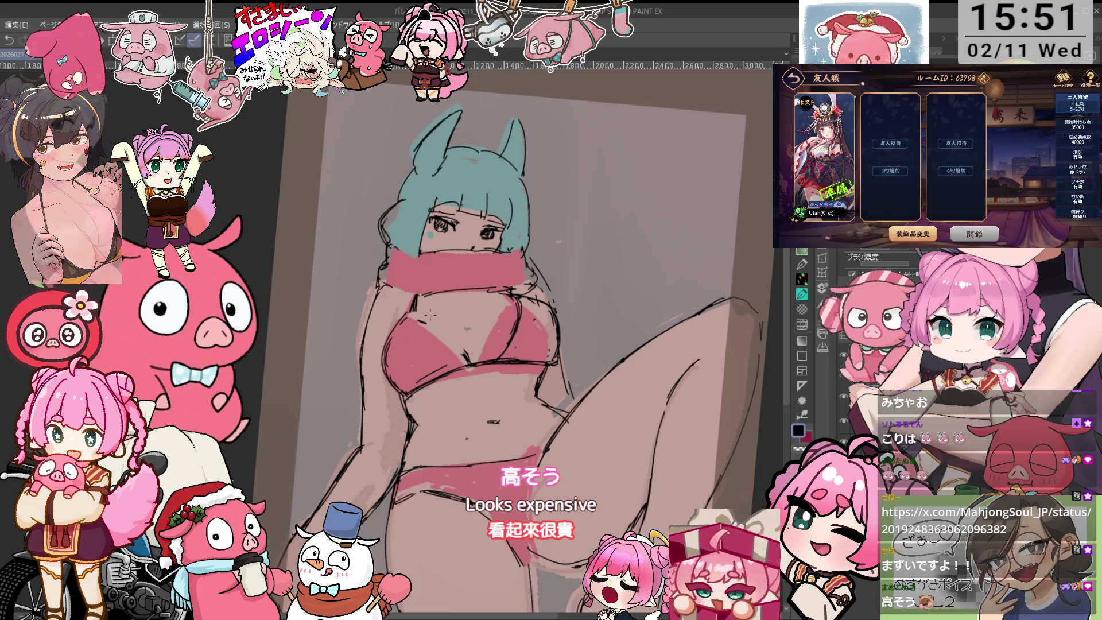
# - Readjust the canvas tilt and zoom, reset it upright, then tilt counter-clockwise again
pyautogui.press('-')
pyautogui.press('-')
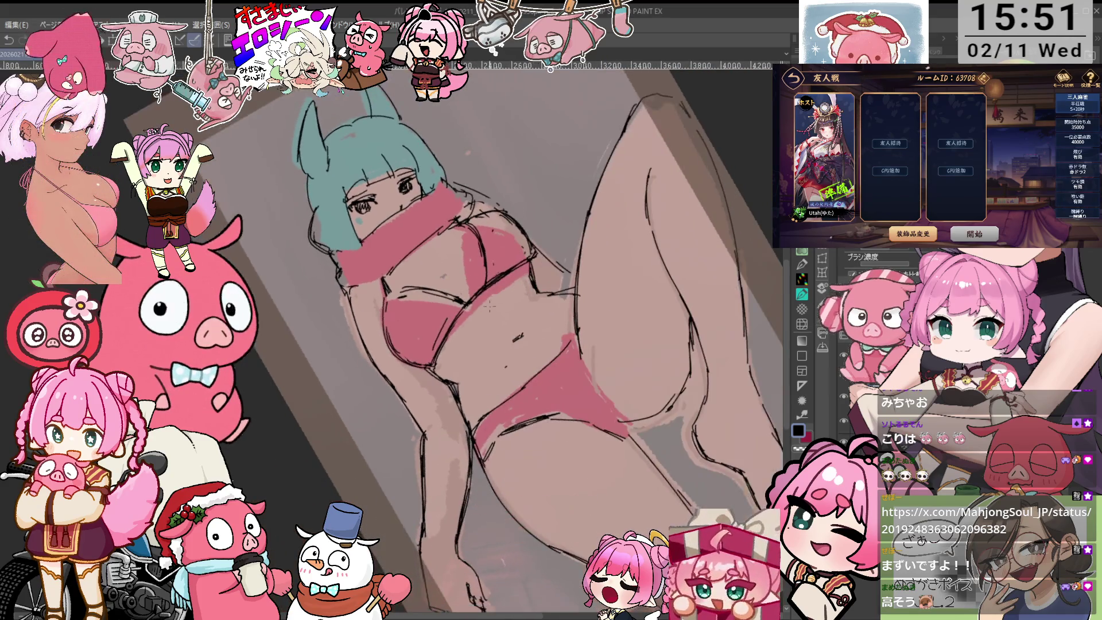
pyautogui.press('^')
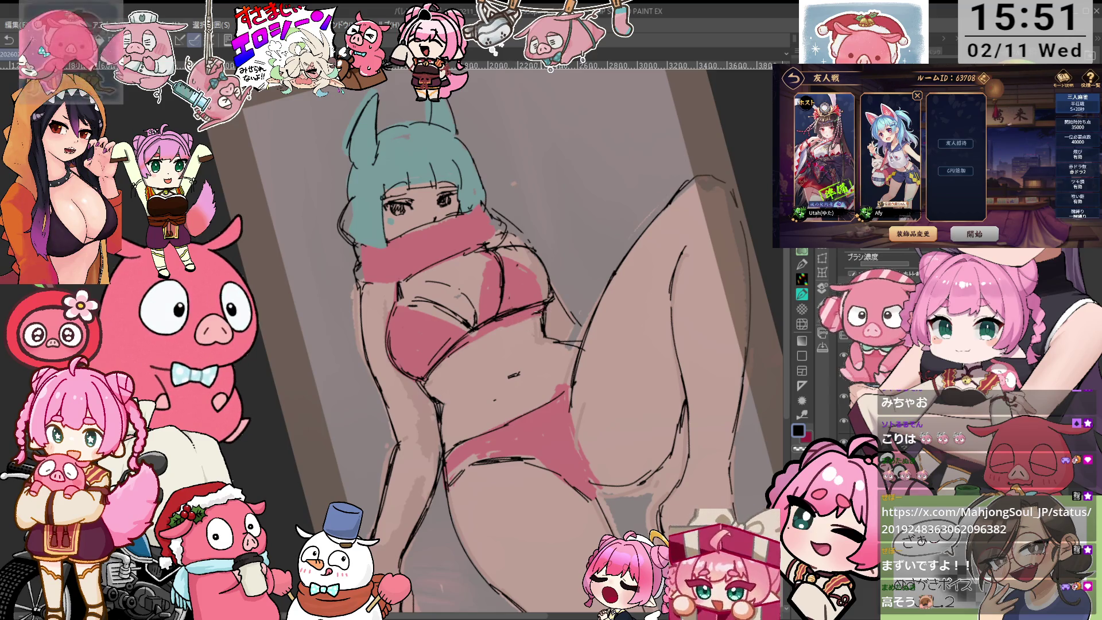
pyautogui.scroll(1, 522, 376)
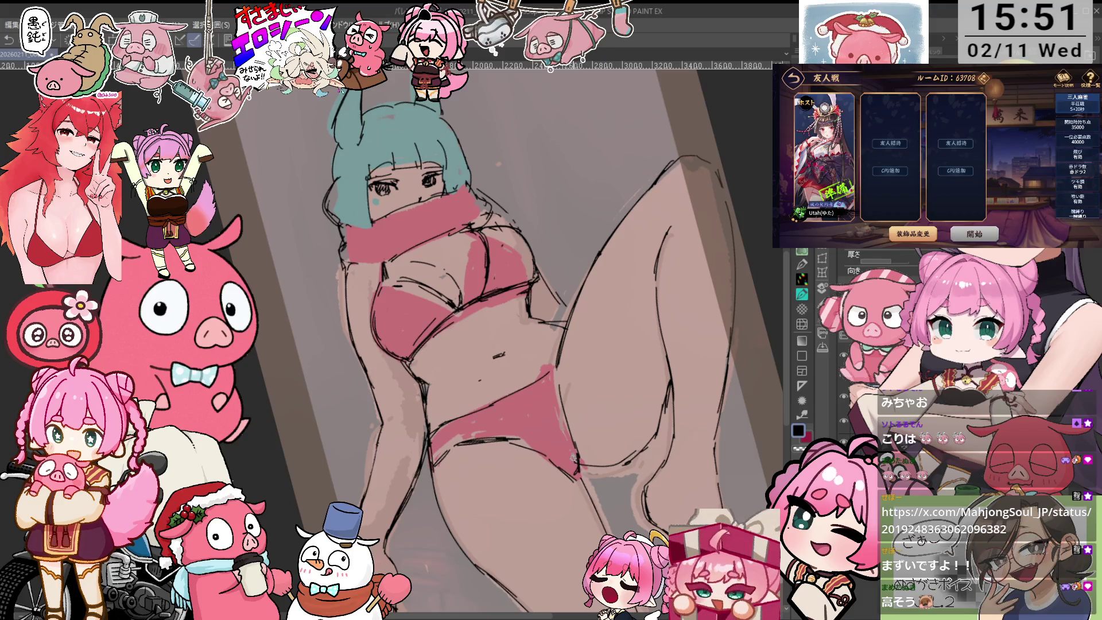
pyautogui.press('e')
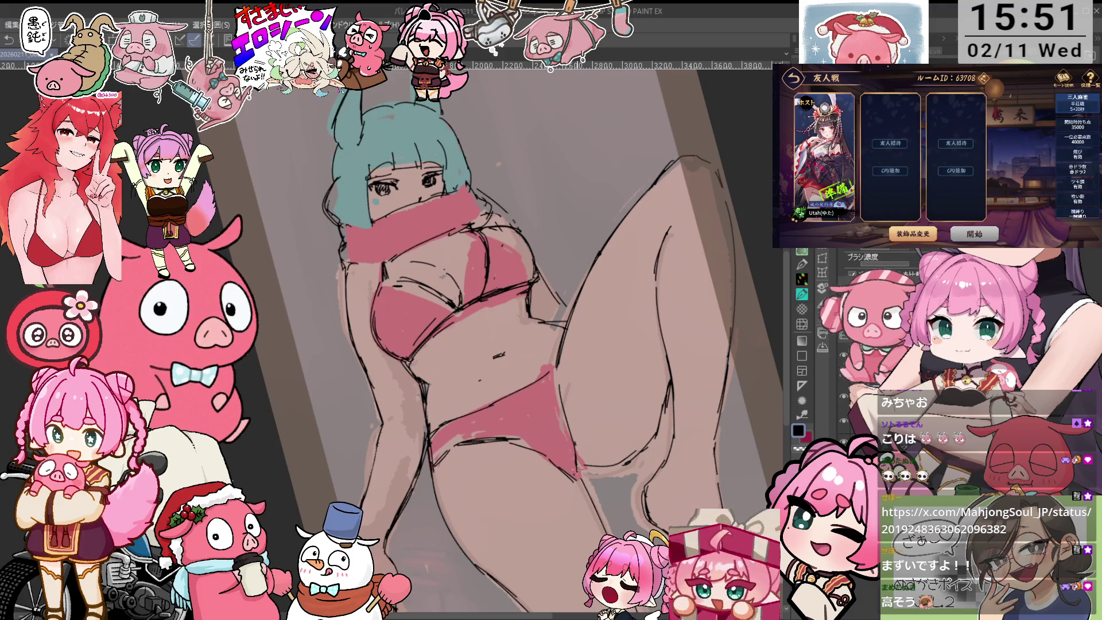
pyautogui.scroll(-2, 508, 339)
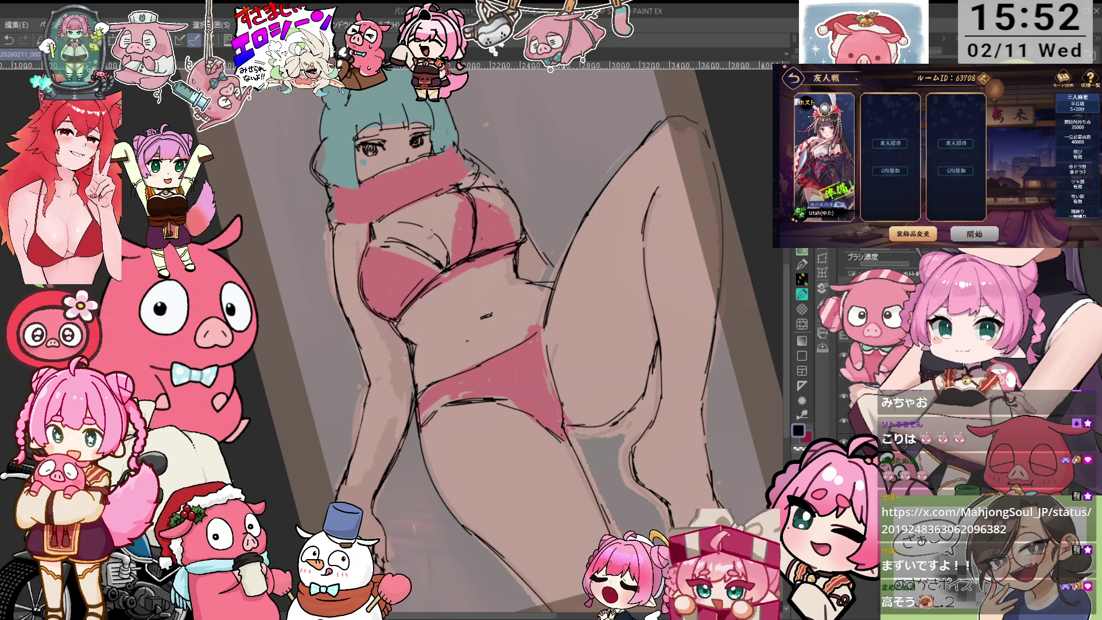
pyautogui.press('e')
pyautogui.hotkey('ctrl', '0')
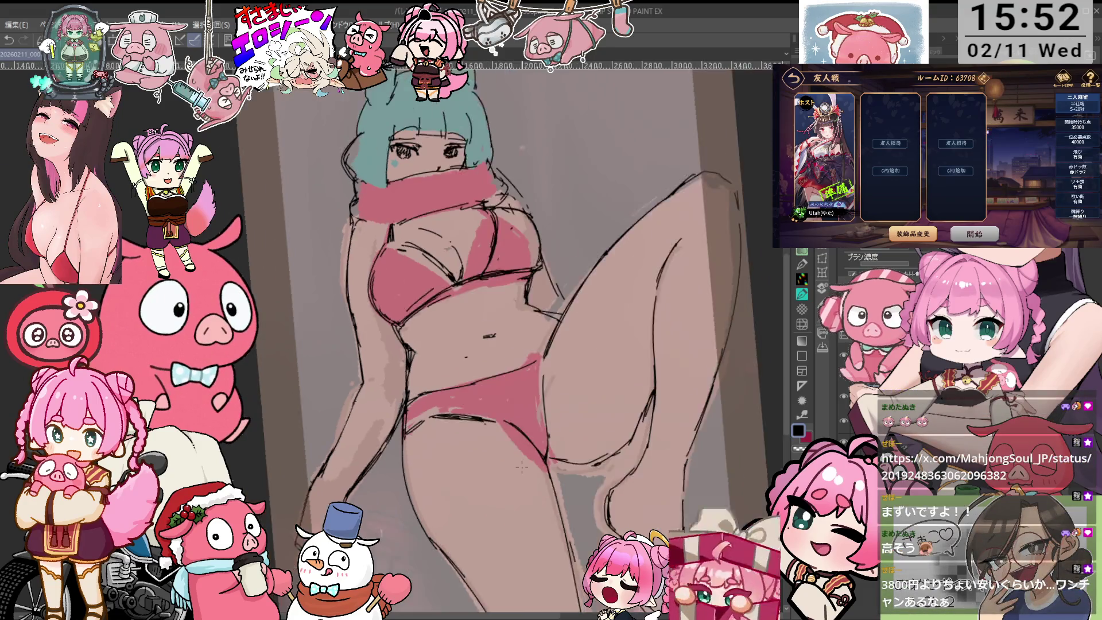
pyautogui.press('-')
pyautogui.press('-')
pyautogui.press('-')
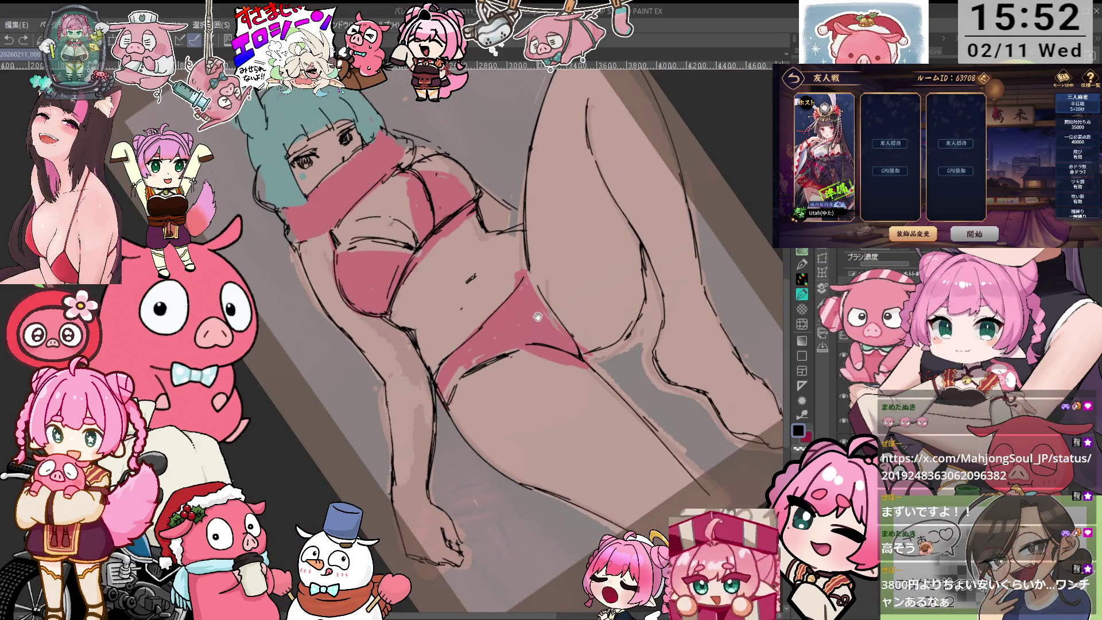
pyautogui.press('-')
pyautogui.press('-')
pyautogui.scroll(2, 523, 333)
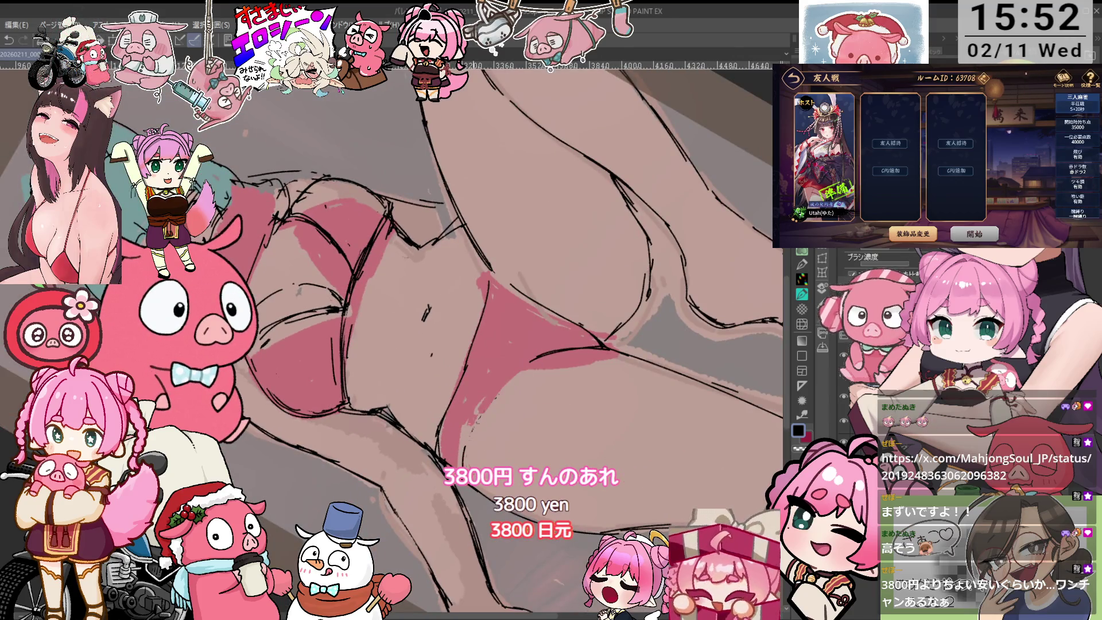
pyautogui.press('^')
pyautogui.press('^')
pyautogui.press('^')
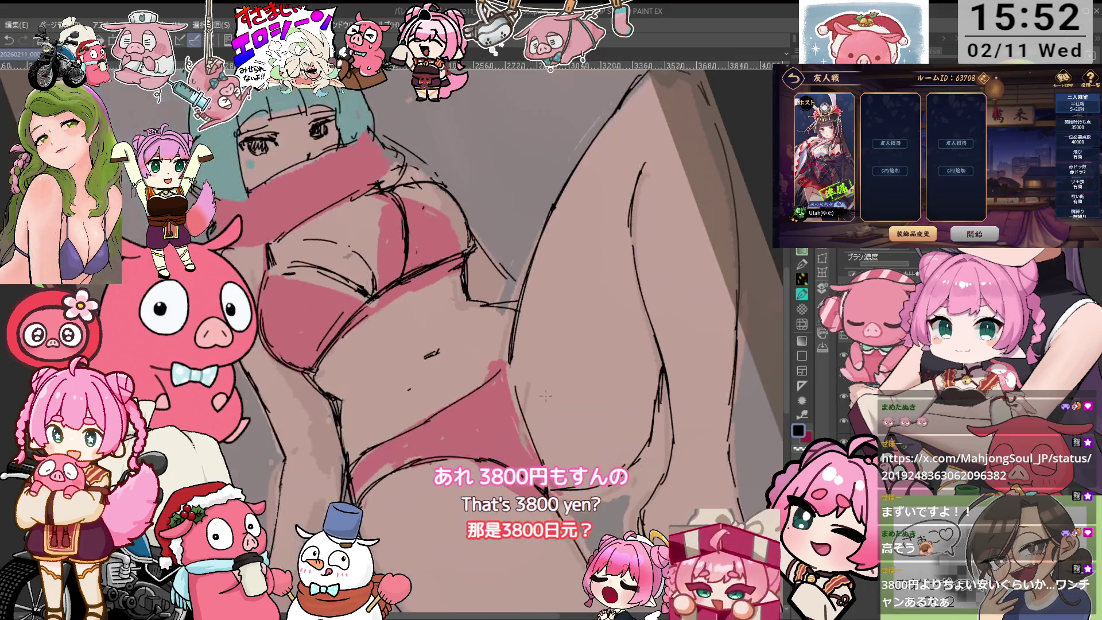
pyautogui.press('-')
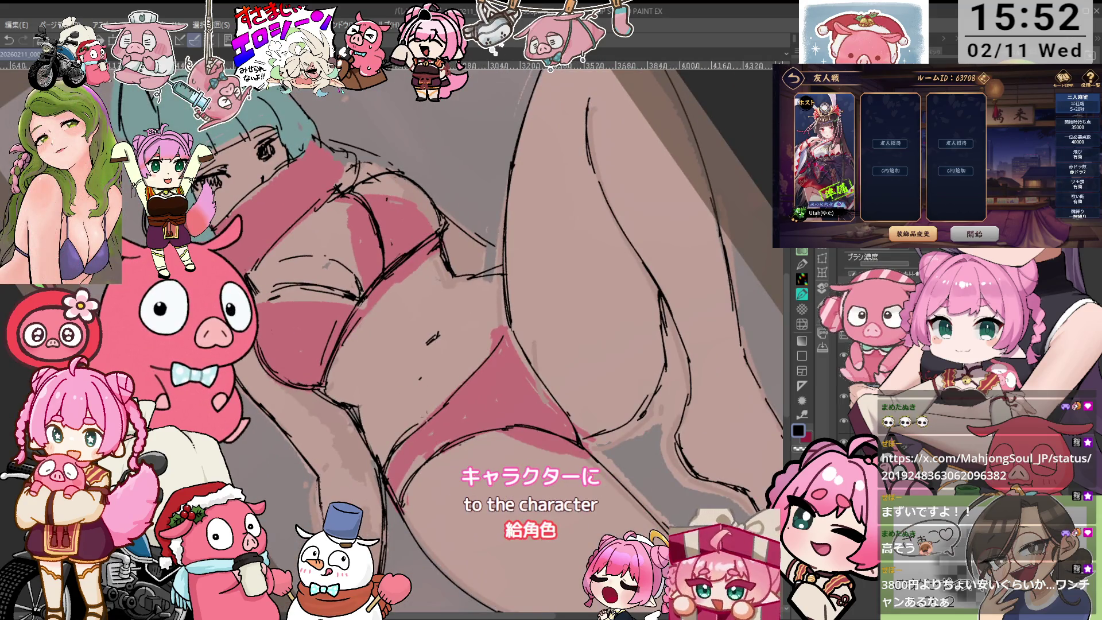
pyautogui.press('^')
pyautogui.press('^')
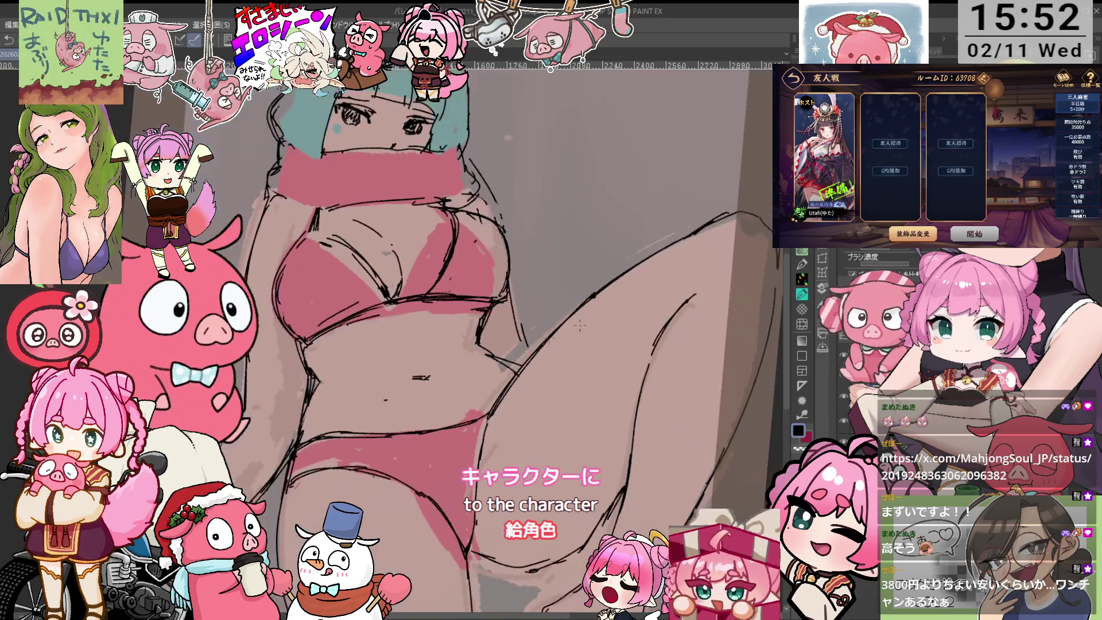
pyautogui.press('-')
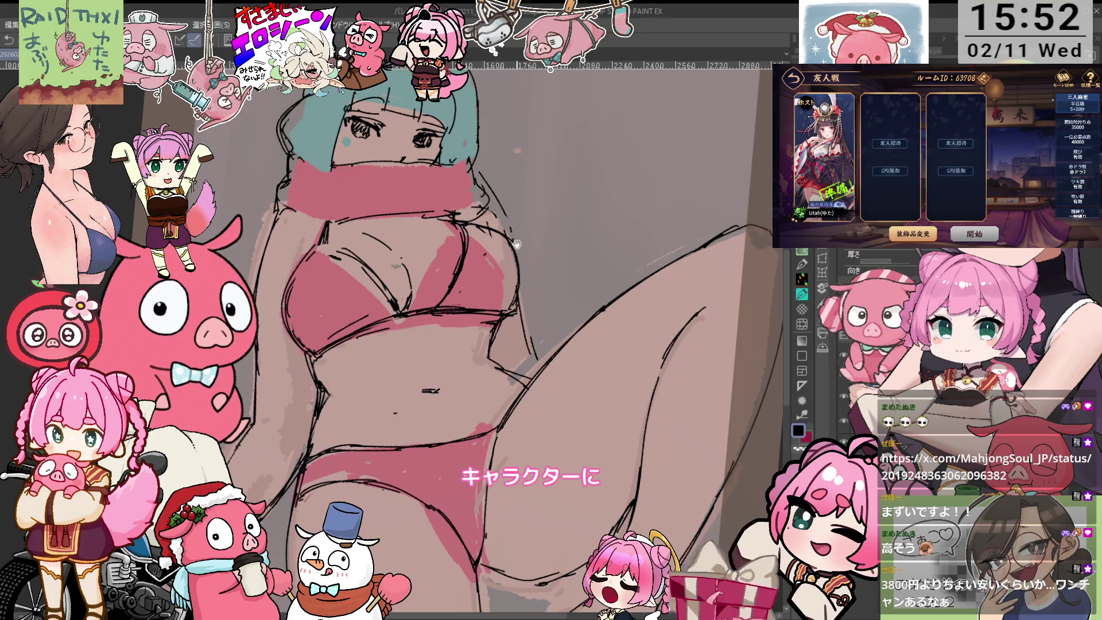
pyautogui.press('^')
pyautogui.press('^')
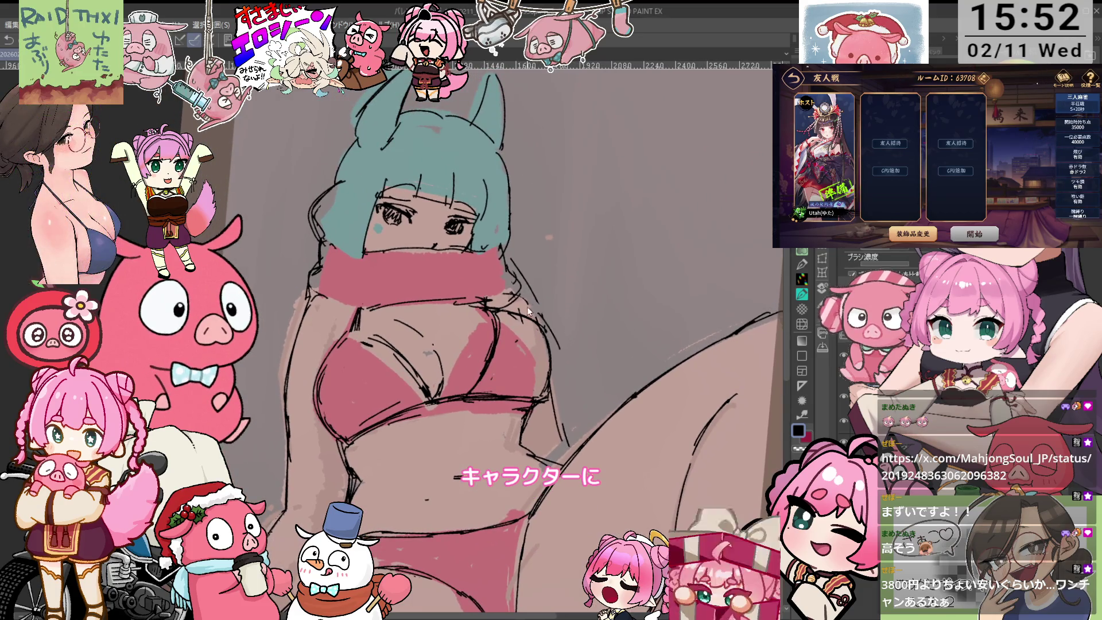
pyautogui.press('-')
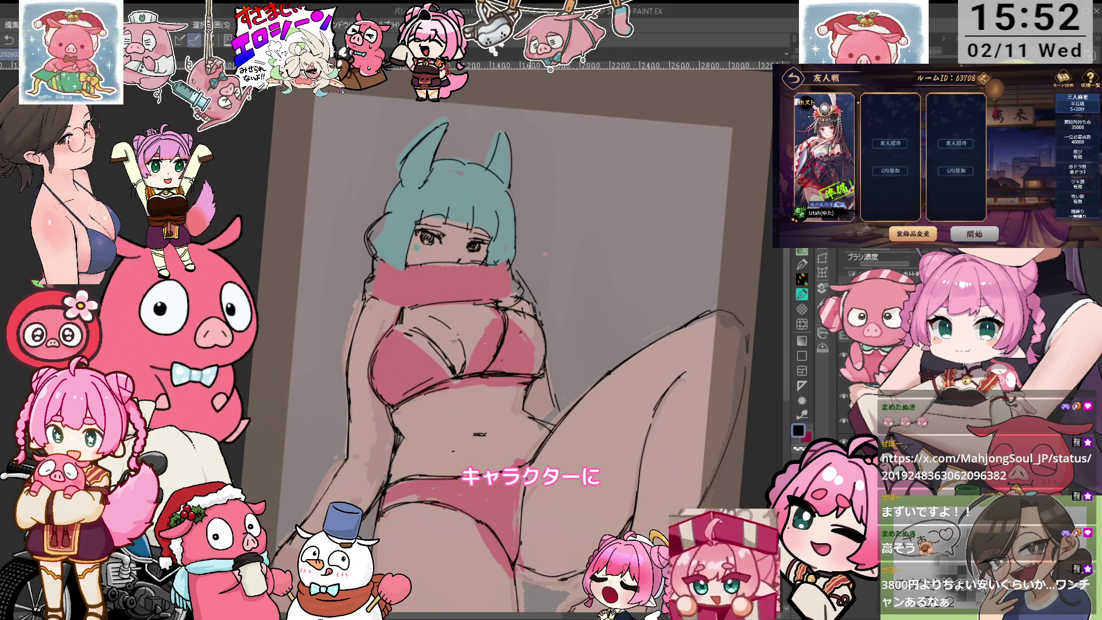
pyautogui.press('^')
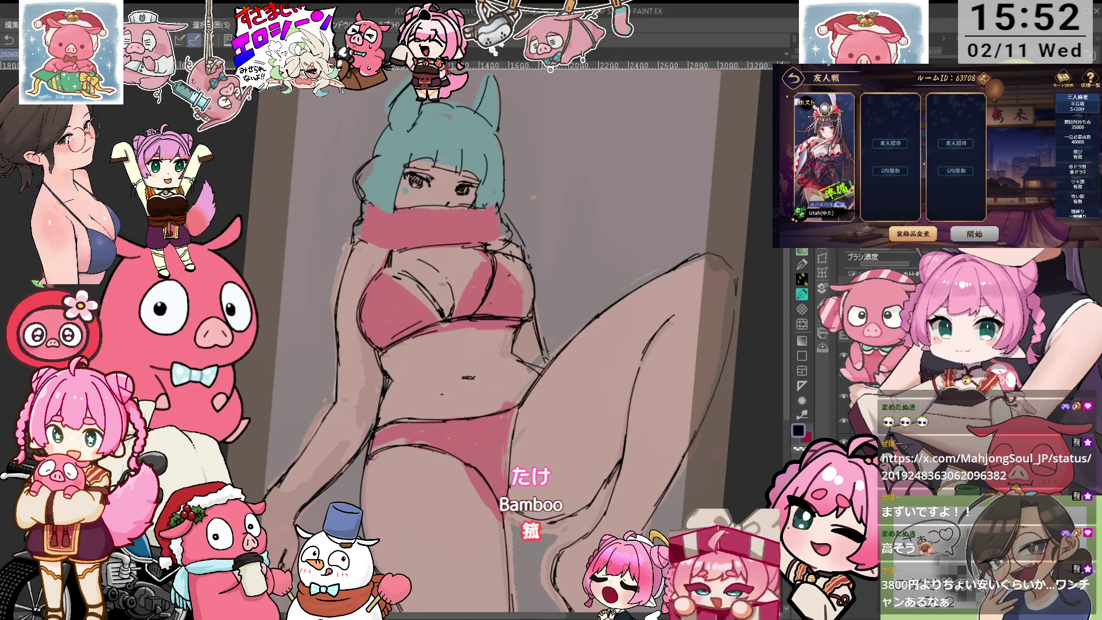
pyautogui.press('-')
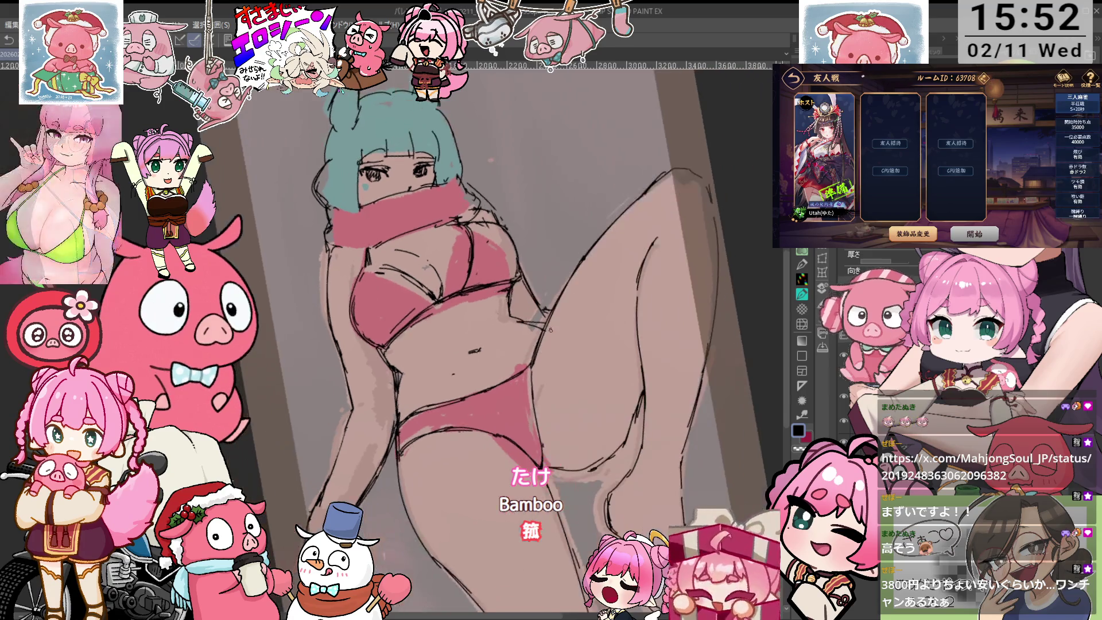
pyautogui.press('^')
pyautogui.press('^')
pyautogui.press('^')
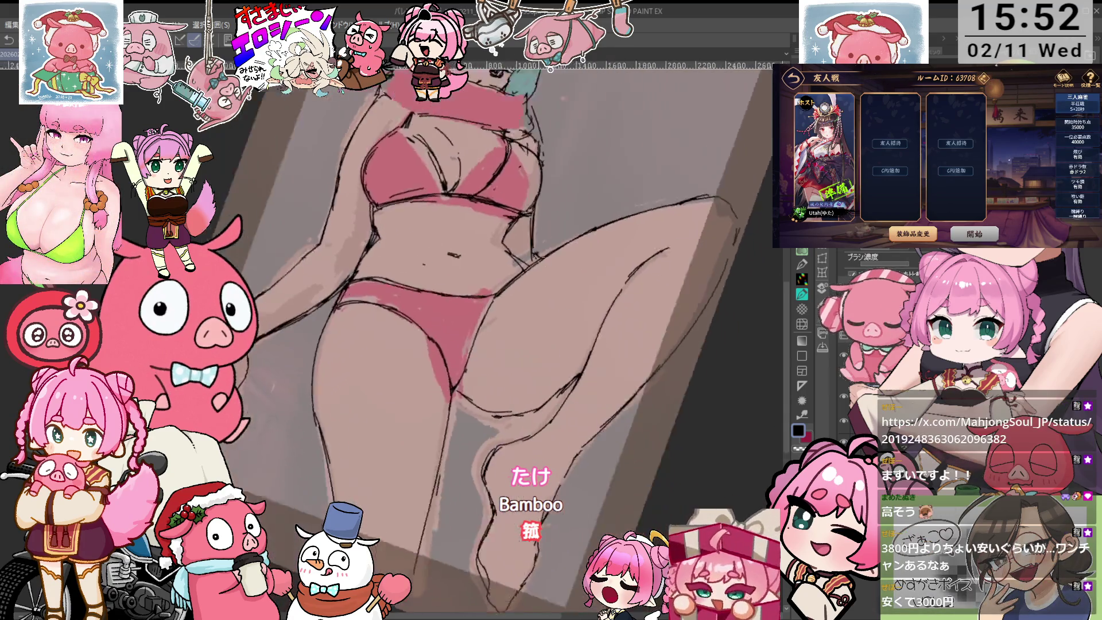
pyautogui.press('^')
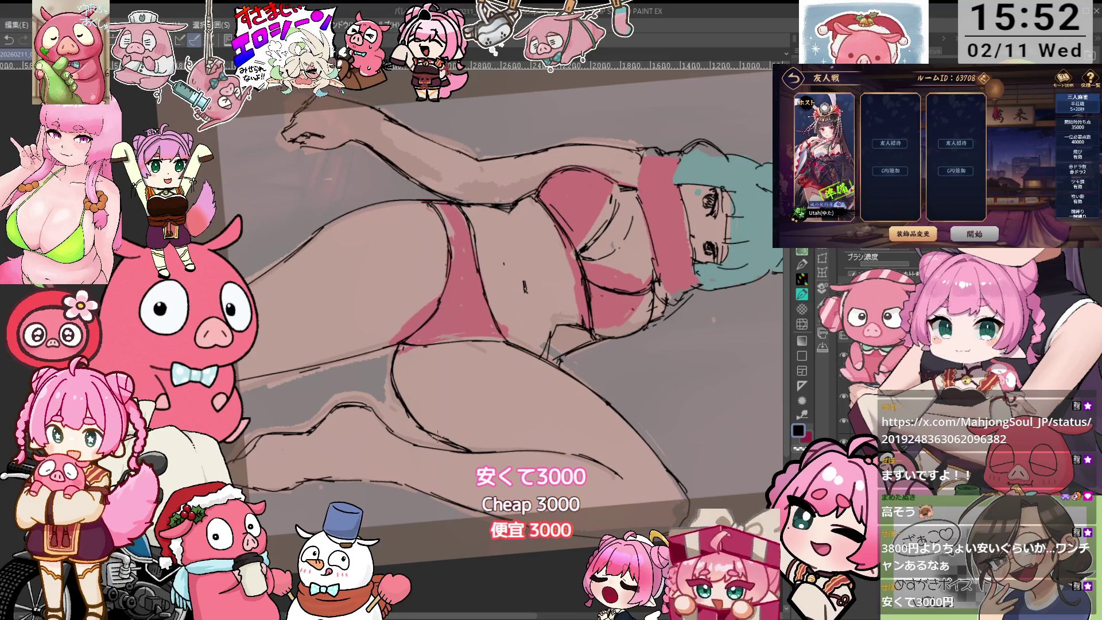
pyautogui.press('-')
pyautogui.press('-')
pyautogui.press('-')
pyautogui.press('-')
pyautogui.moveTo(419, 395); pyautogui.dragTo(538, 267)
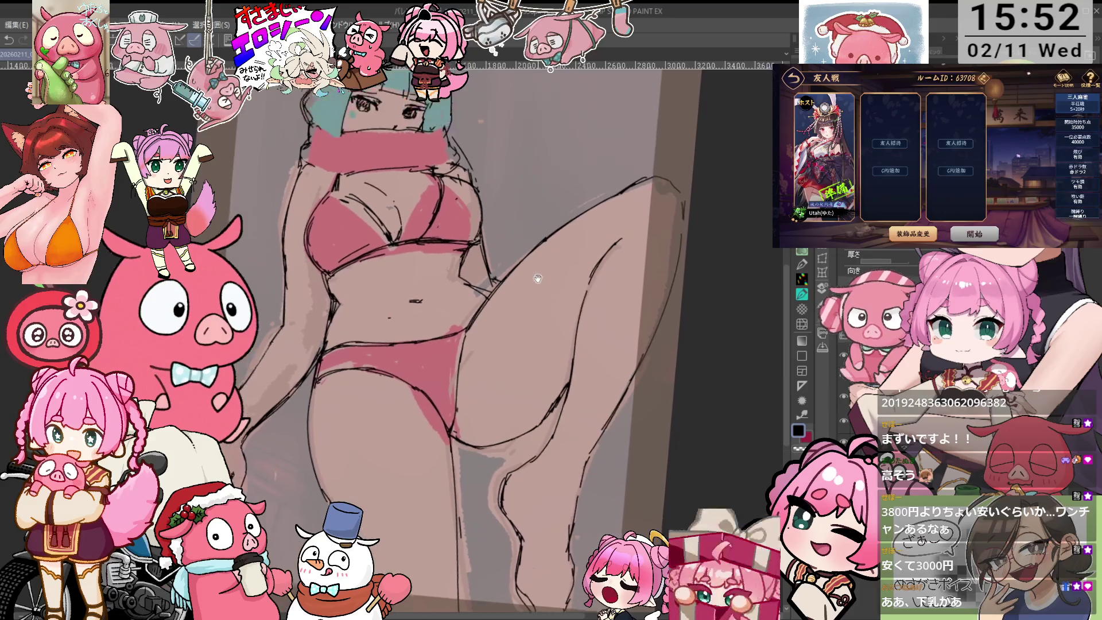
pyautogui.press('-')
pyautogui.press('-')
pyautogui.press('-')
pyautogui.scroll(2, 461, 359)
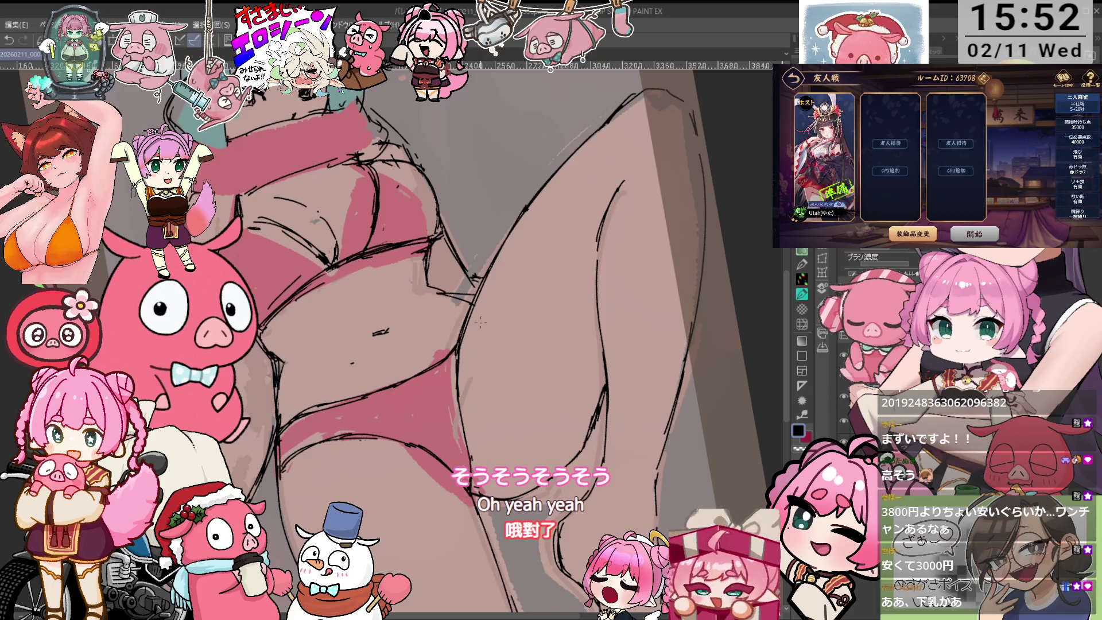
pyautogui.scroll(-2, 523, 380)
pyautogui.scroll(2, 483, 299)
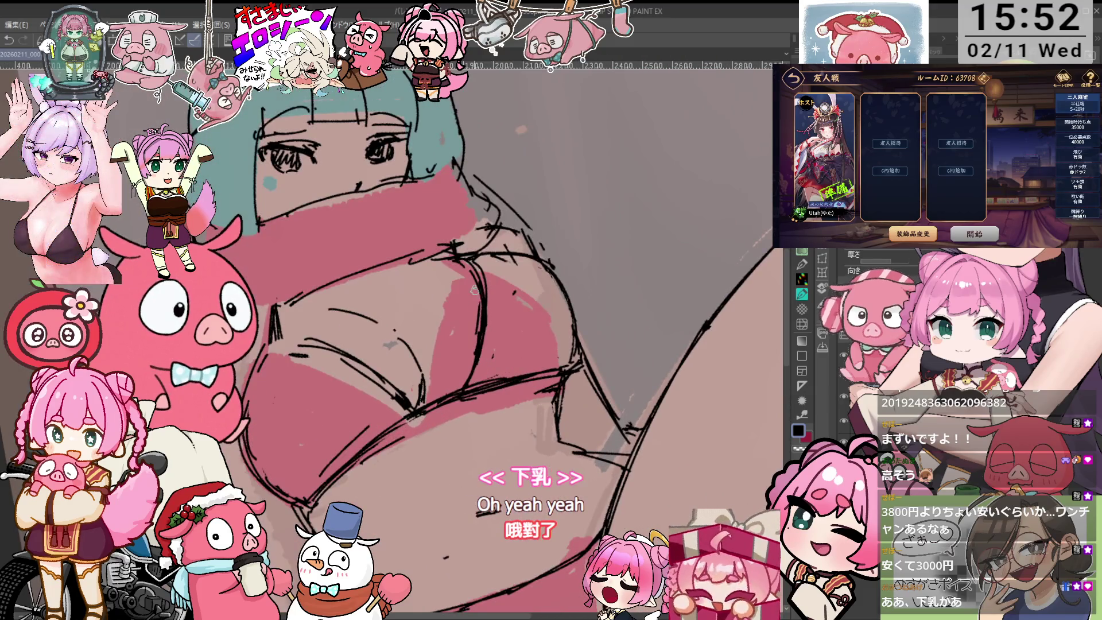
pyautogui.press('^')
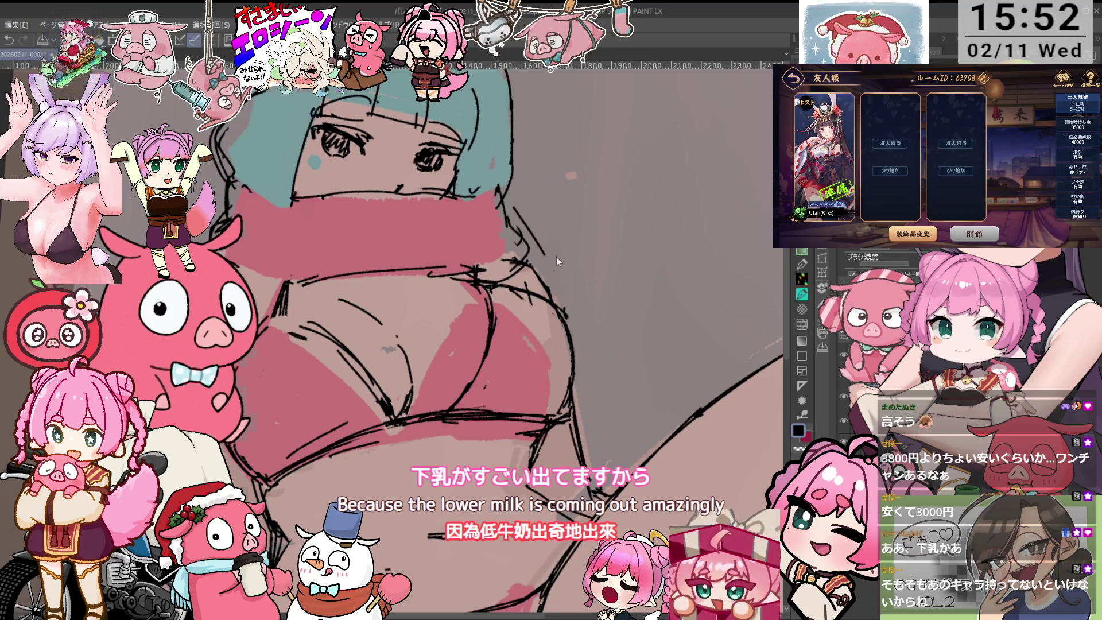
pyautogui.press('-')
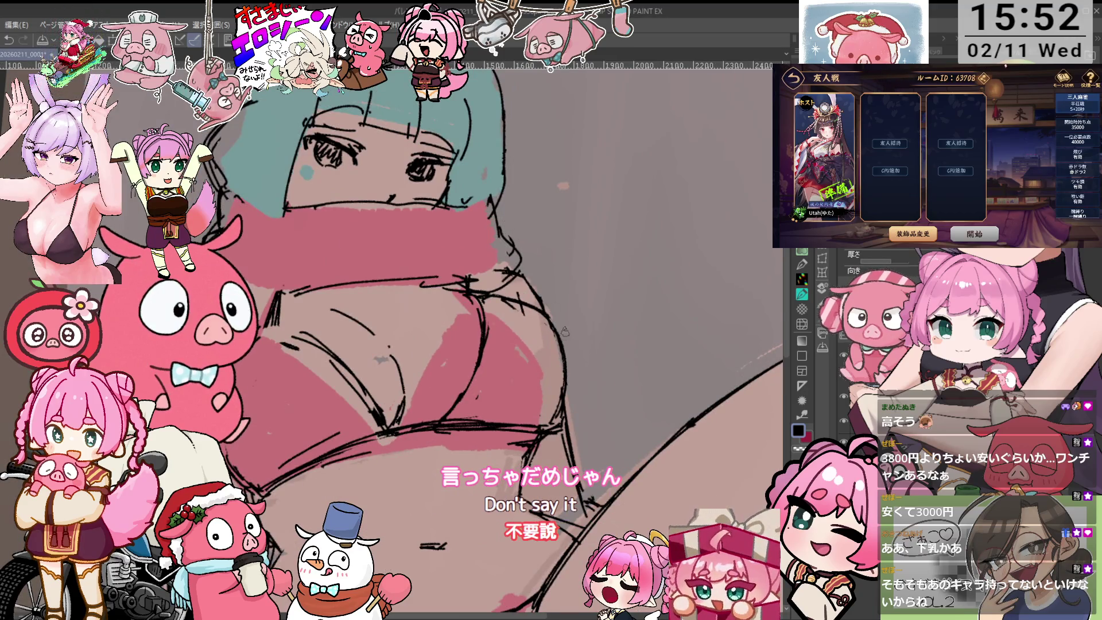
pyautogui.hotkey('ctrl', '-')
pyautogui.hotkey('ctrl', '-')
pyautogui.hotkey('ctrl', '-')
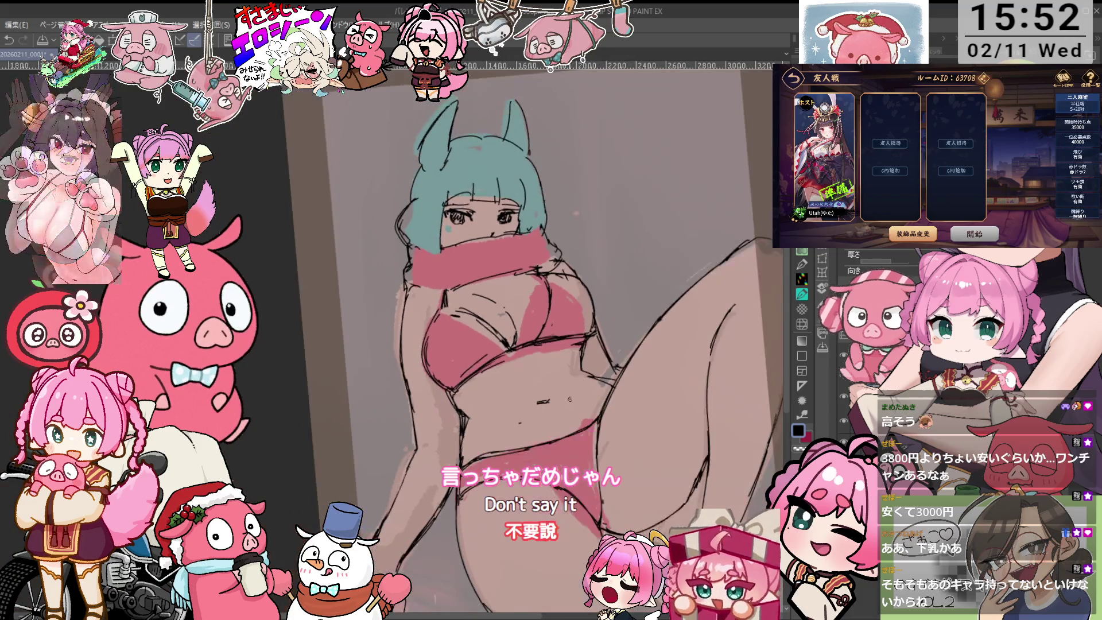
# - Hide the colour fill layers, then pan and tilt the bare line sketch into view
pyautogui.click(844, 420)
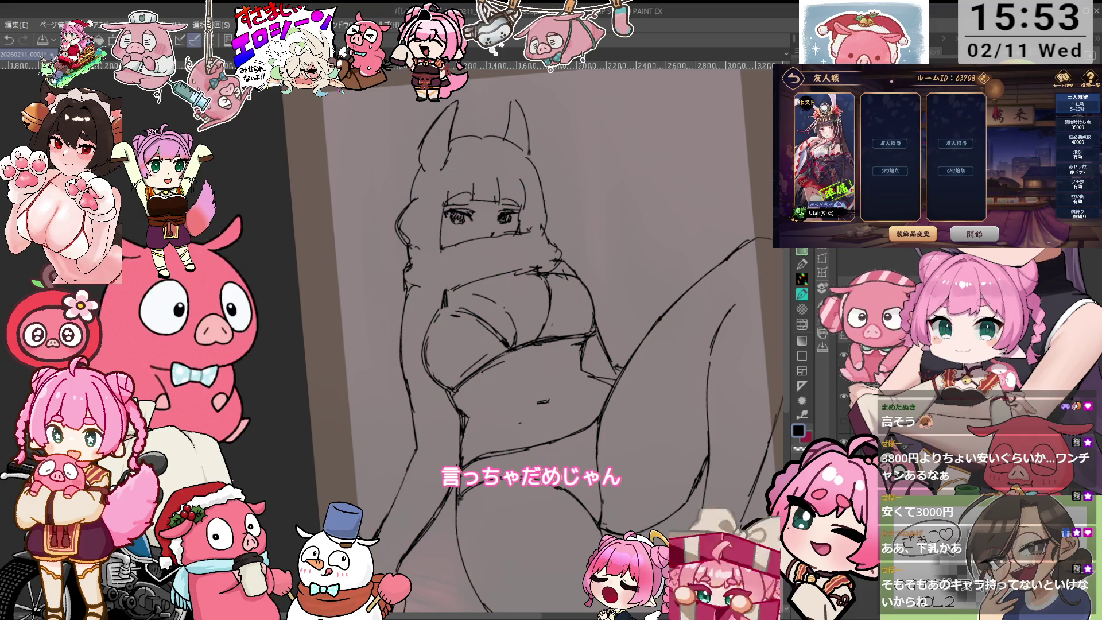
pyautogui.moveTo(619, 229); pyautogui.dragTo(587, 329)
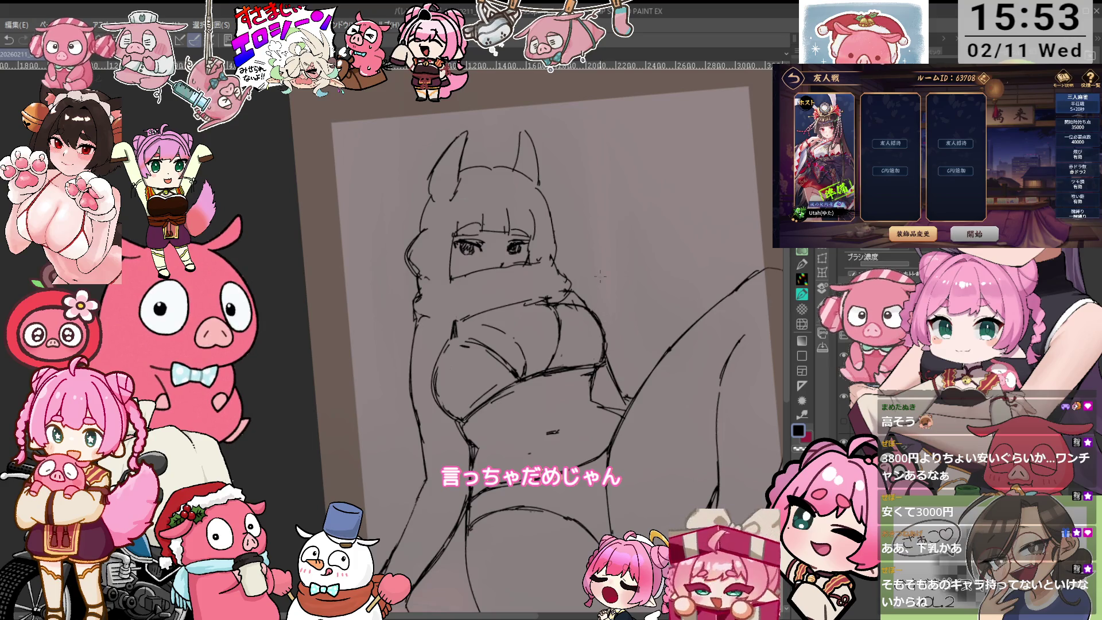
pyautogui.moveTo(634, 293); pyautogui.dragTo(574, 344)
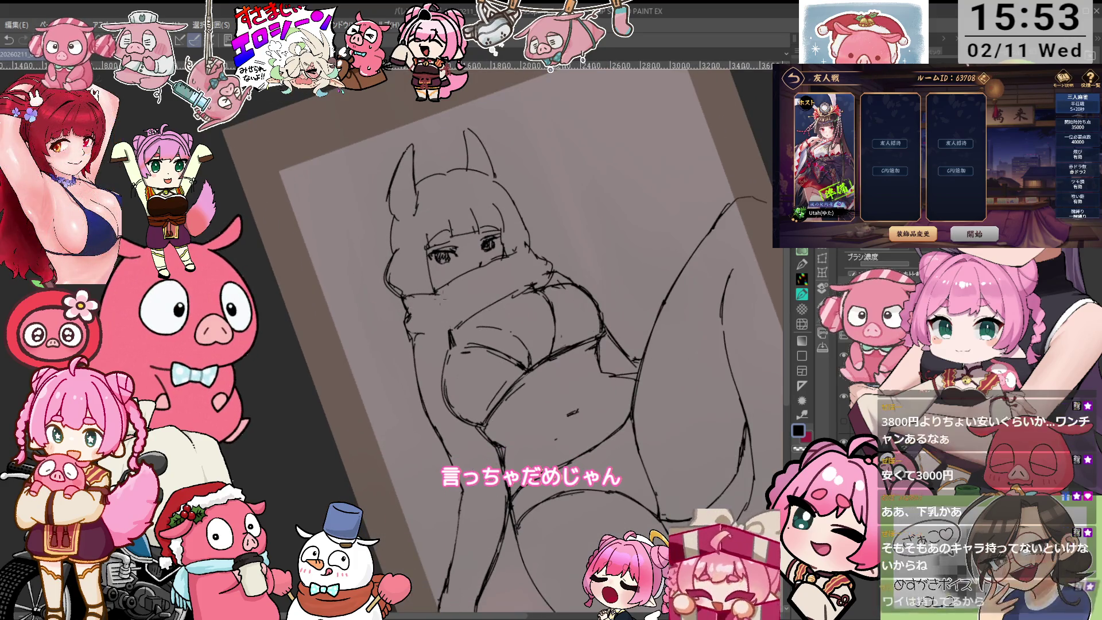
pyautogui.moveTo(577, 287); pyautogui.dragTo(574, 277)
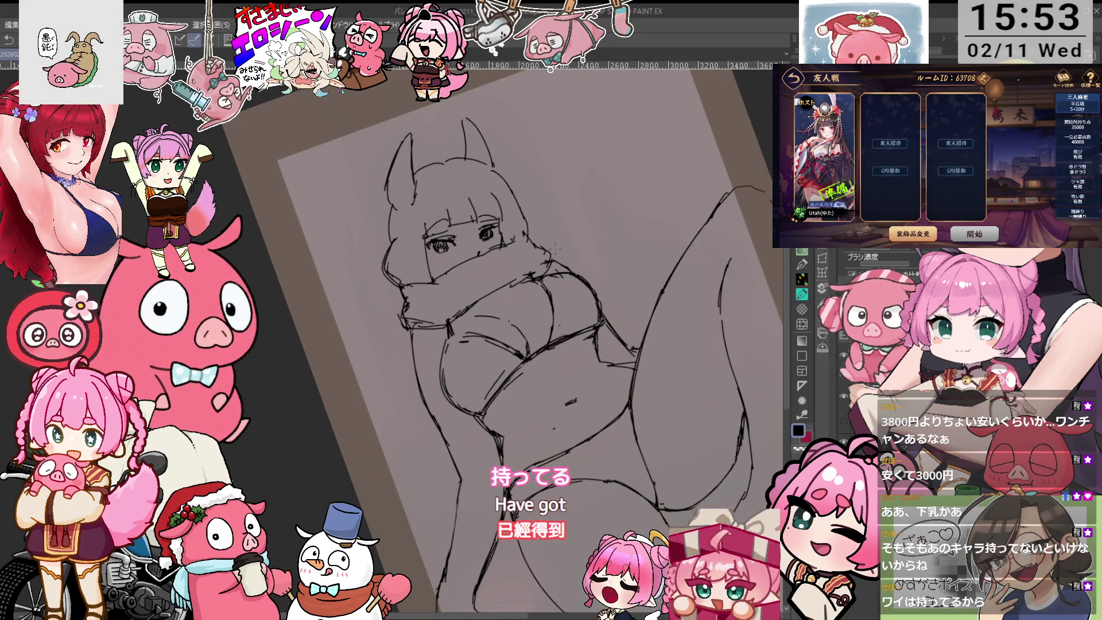
pyautogui.moveTo(545, 262); pyautogui.dragTo(548, 240)
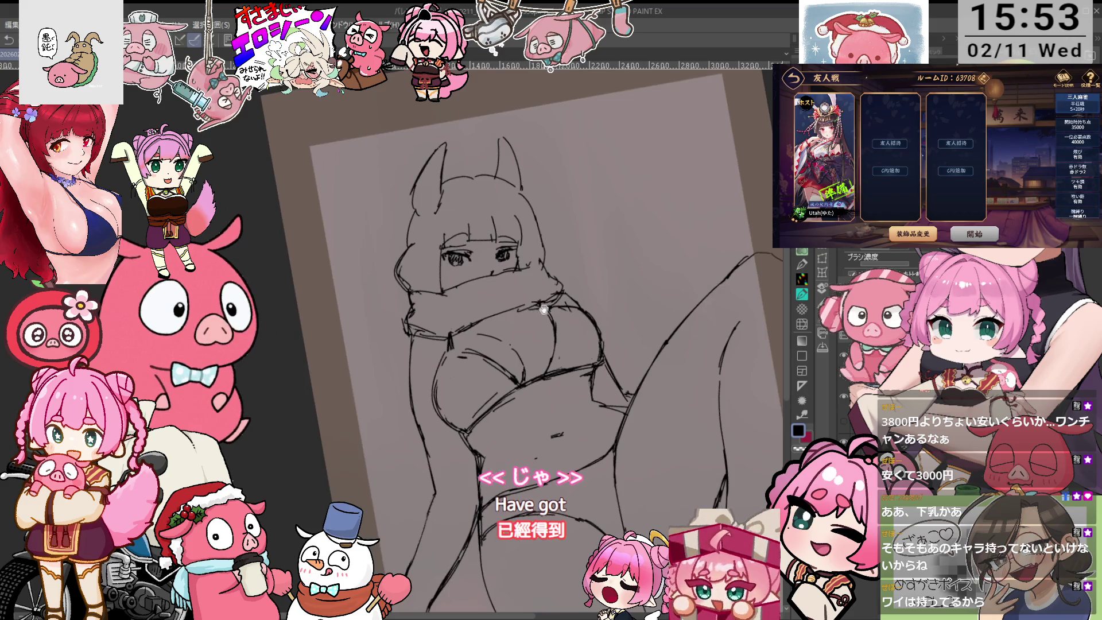
pyautogui.moveTo(543, 307); pyautogui.dragTo(550, 254)
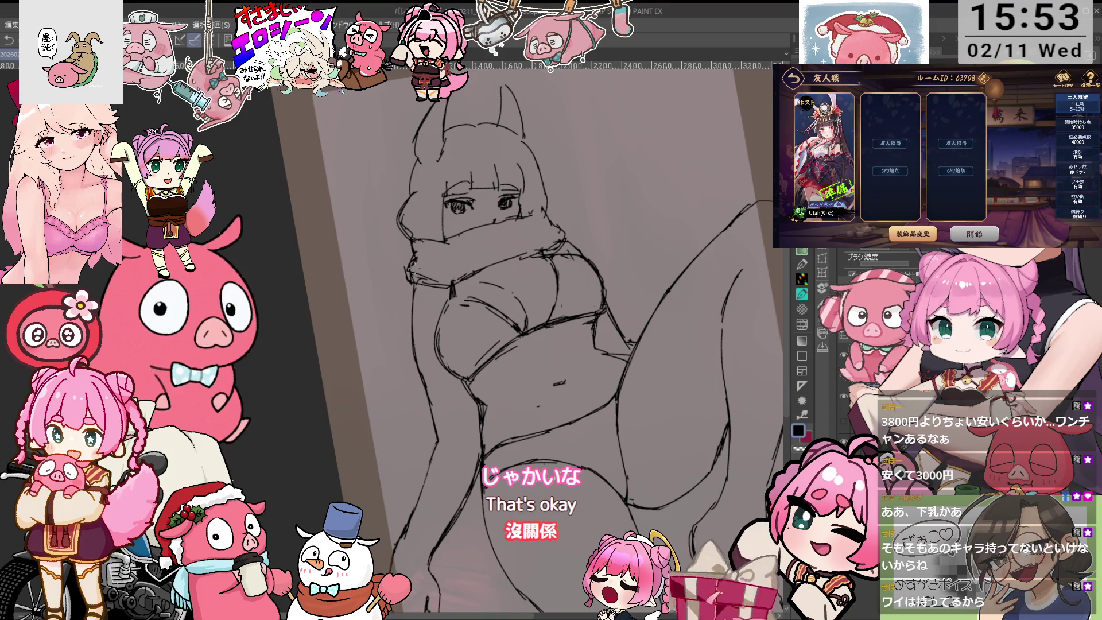
# - Reset the page rotation upright, then tilt the sketch to a comfortable drawing angle
pyautogui.scroll(-8, 636, 313)
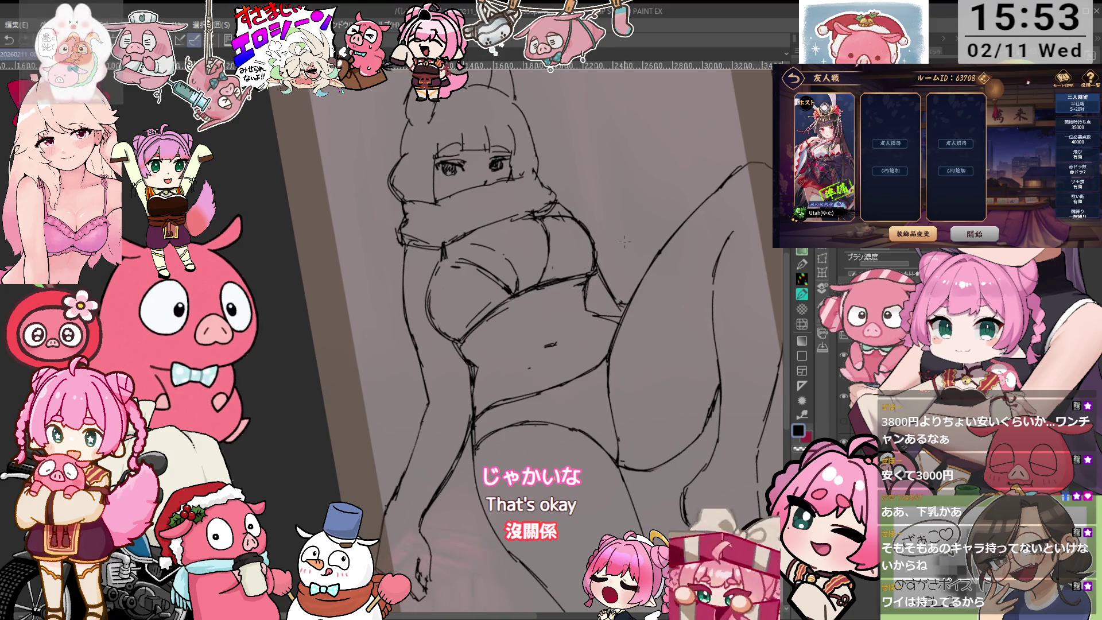
pyautogui.hotkey('ctrl', 'shift', '0')
pyautogui.scroll(8, 648, 338)
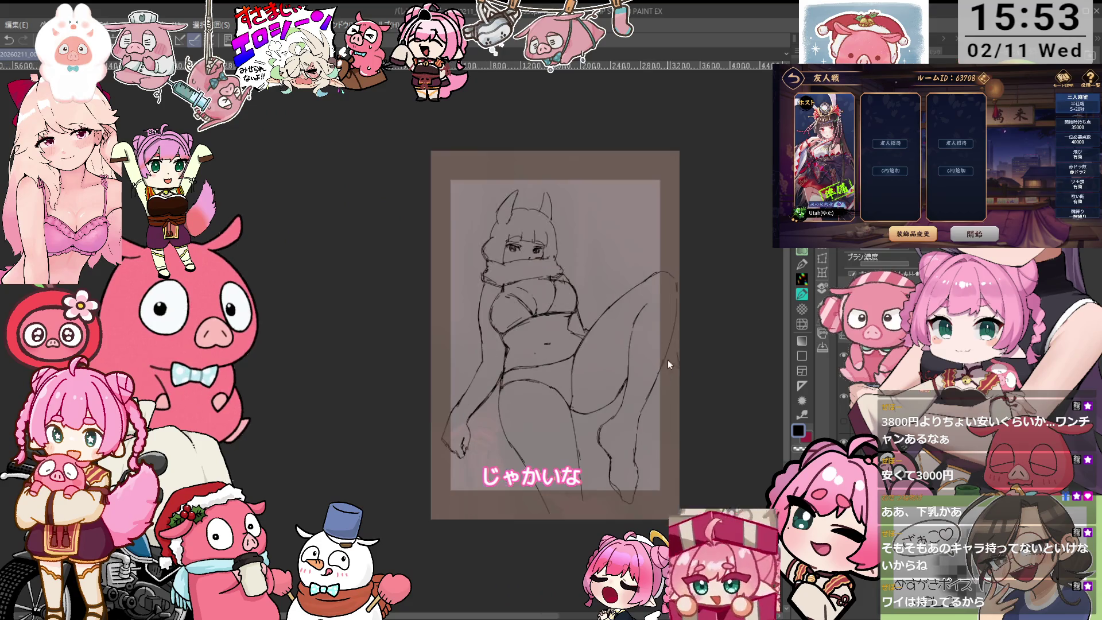
pyautogui.scroll(-2, 618, 255)
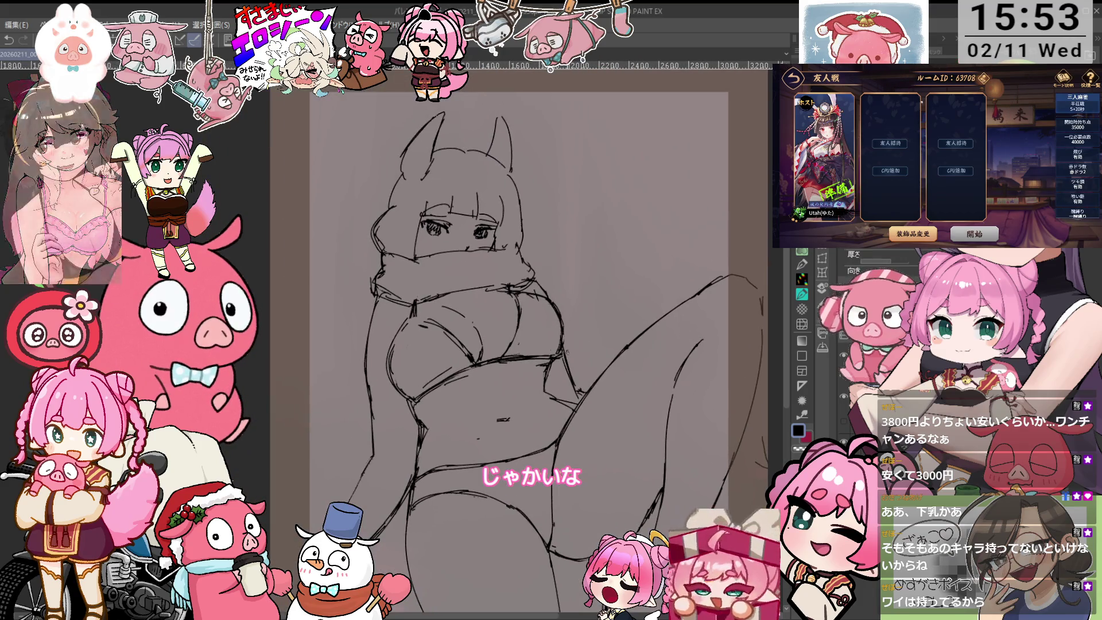
pyautogui.moveTo(559, 333); pyautogui.dragTo(558, 275)
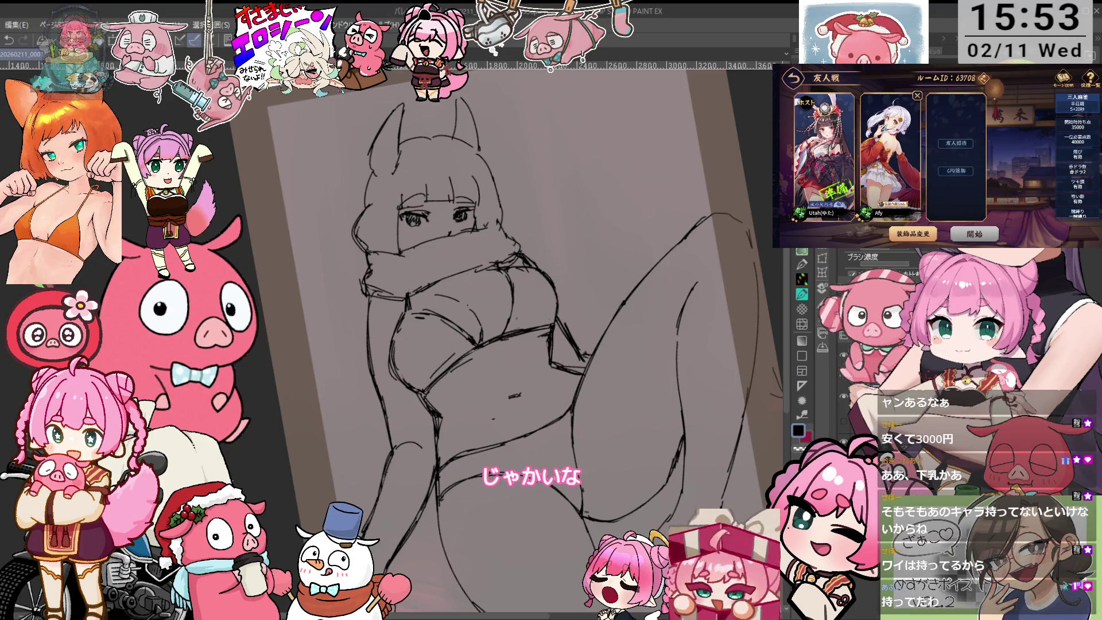
pyautogui.press('^')
# - Select the sketch's head and face, then deselect and undo the change
pyautogui.moveTo(390, 254)
pyautogui.mouseDown()
pyautogui.moveTo(510, 230)
pyautogui.moveTo(482, 160)
pyautogui.moveTo(428, 135)
pyautogui.mouseUp()
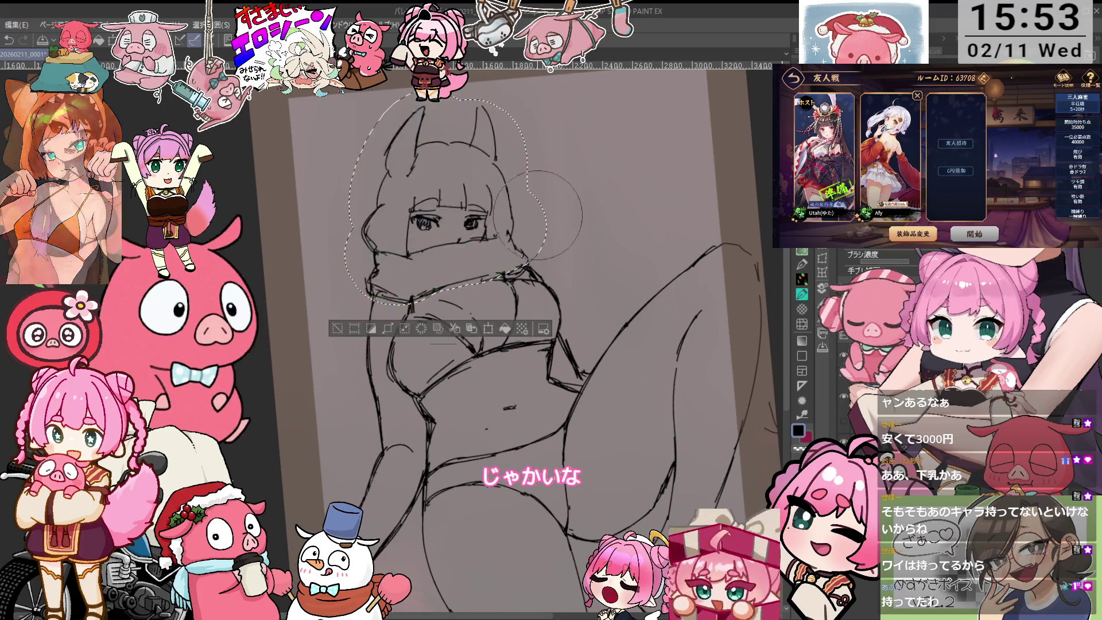
pyautogui.press('^')
pyautogui.hotkey('ctrl', 'd')
pyautogui.hotkey('ctrl', 'z')
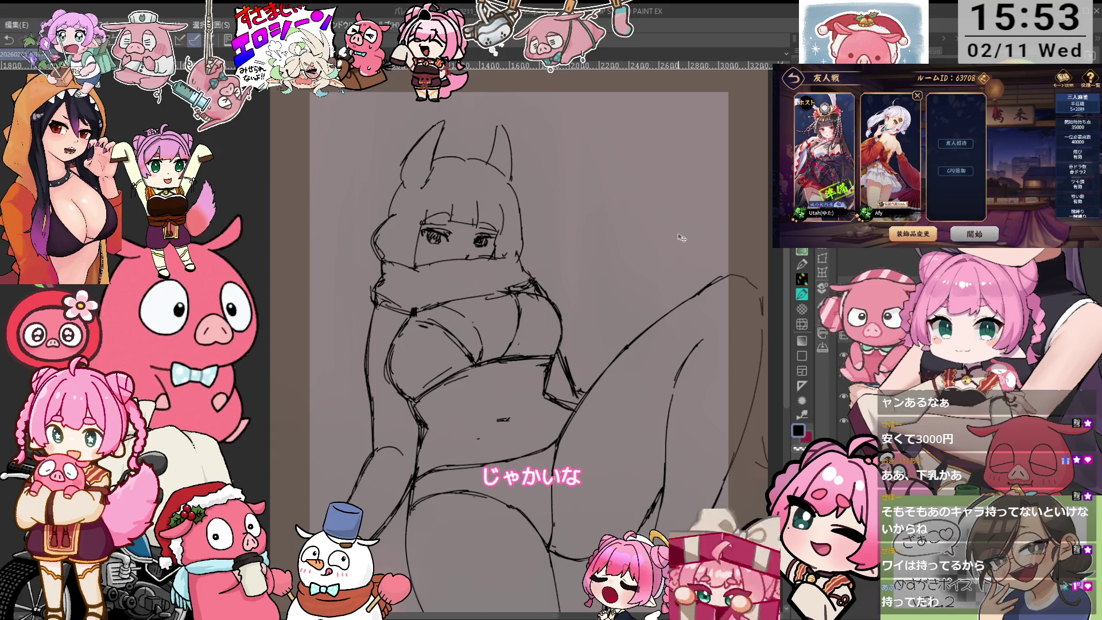
# - Tilt and zoom the view onto the torso, then toggle between the eraser and pen
pyautogui.moveTo(605, 318); pyautogui.dragTo(619, 358)
pyautogui.scroll(3, 618, 358)
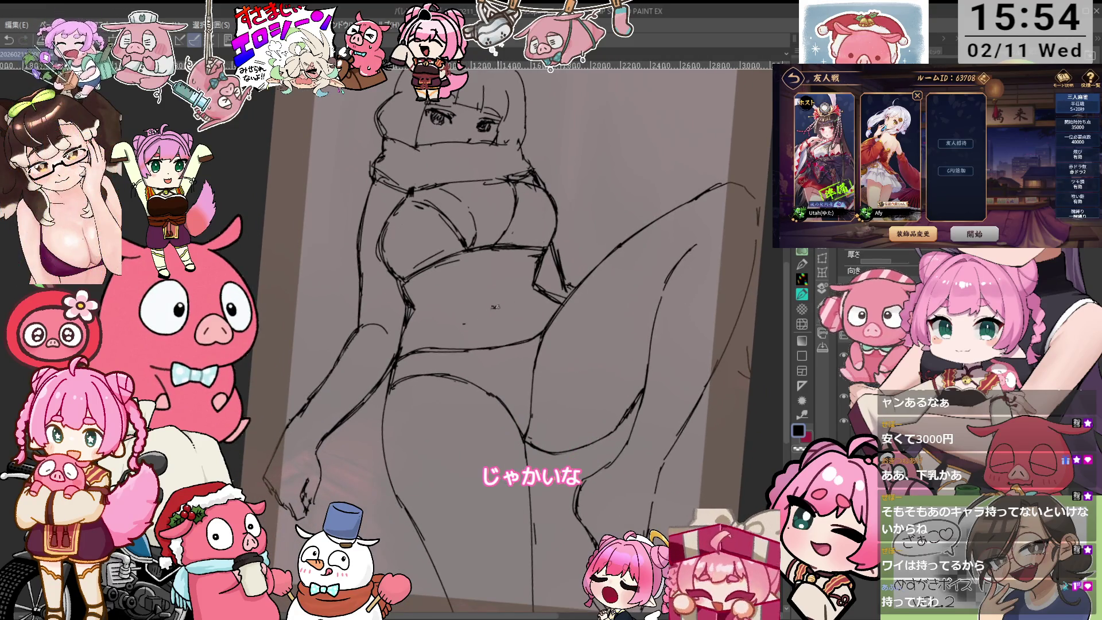
pyautogui.scroll(1, 490, 228)
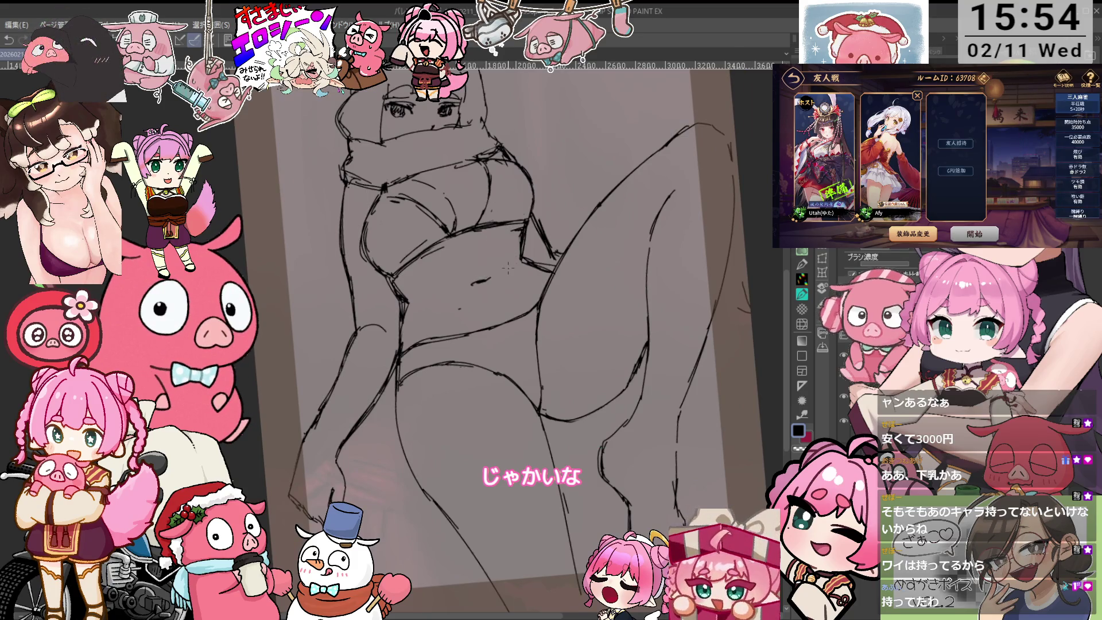
pyautogui.scroll(1, 508, 268)
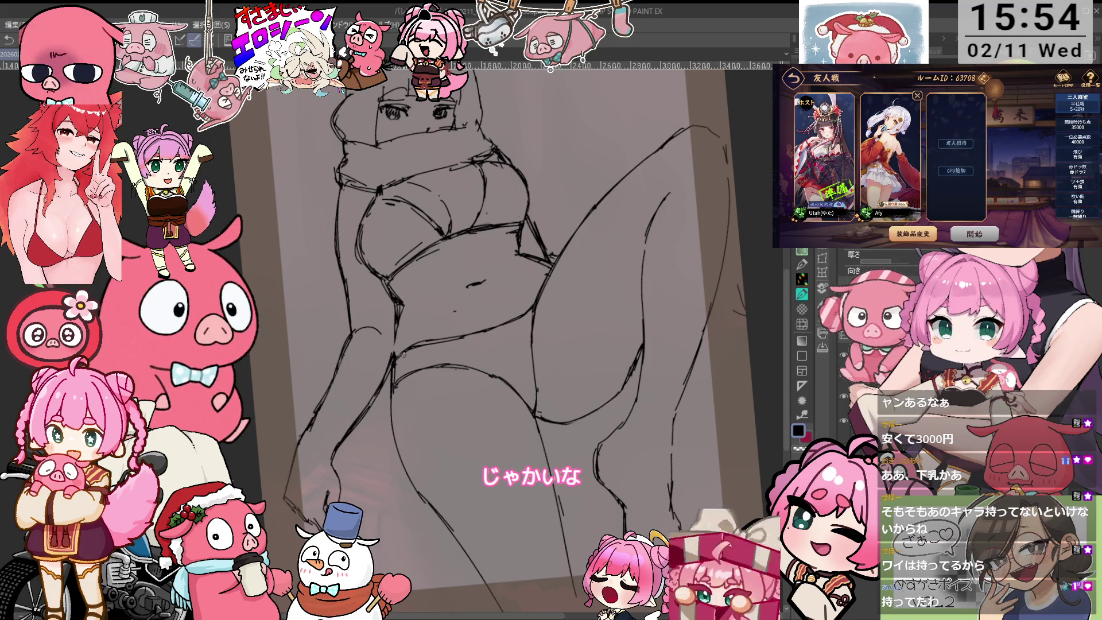
pyautogui.scroll(-5, 525, 265)
pyautogui.scroll(4, 532, 336)
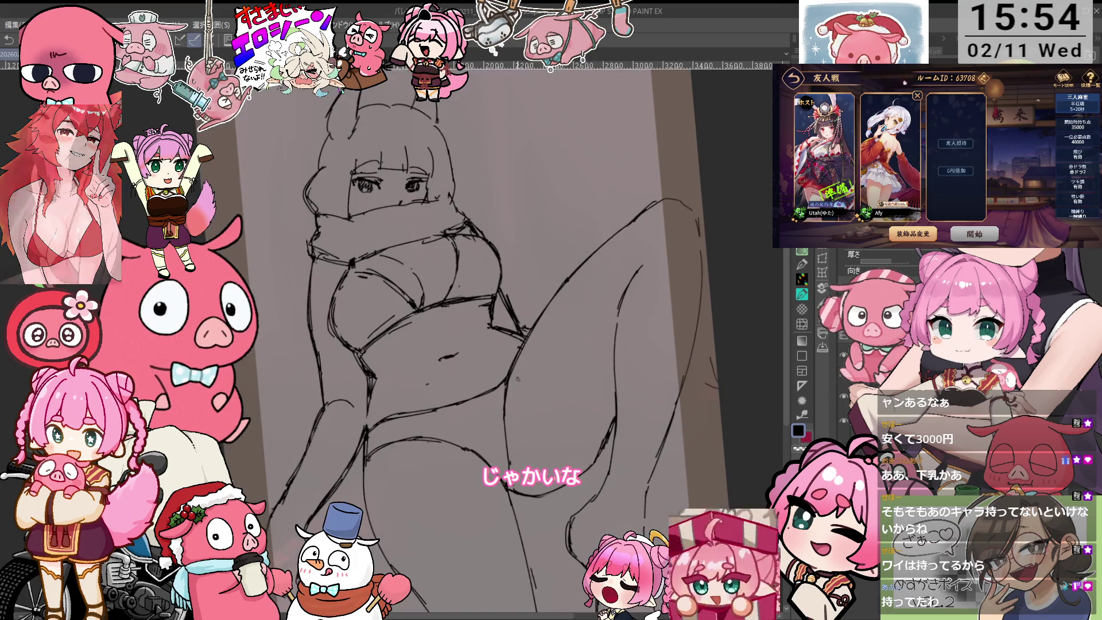
pyautogui.press('-')
pyautogui.press('-')
pyautogui.press('e')
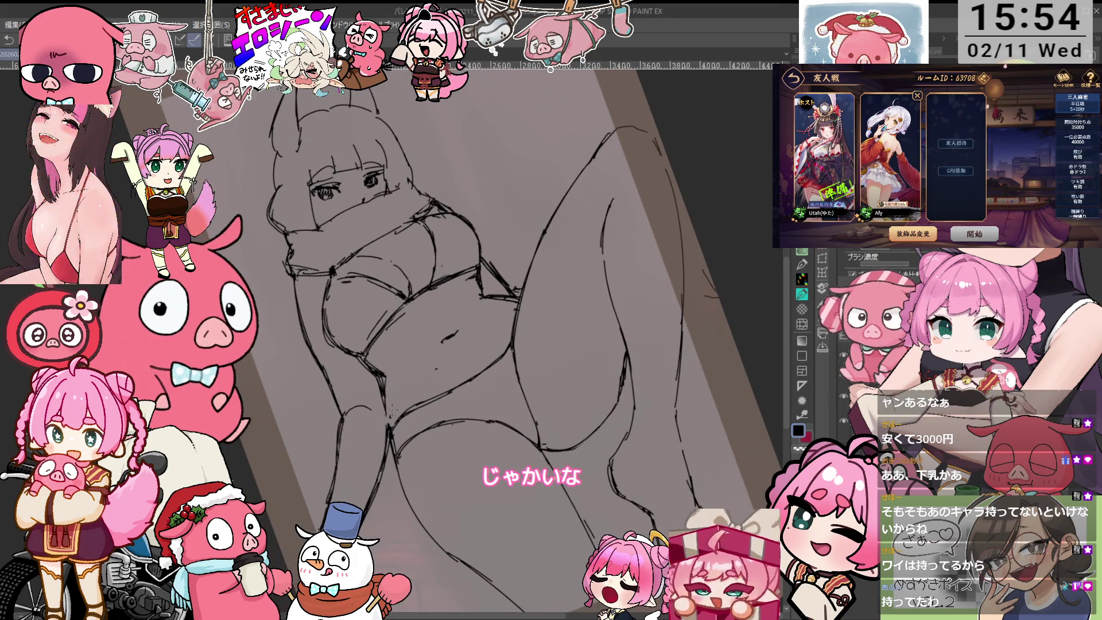
pyautogui.press('p')
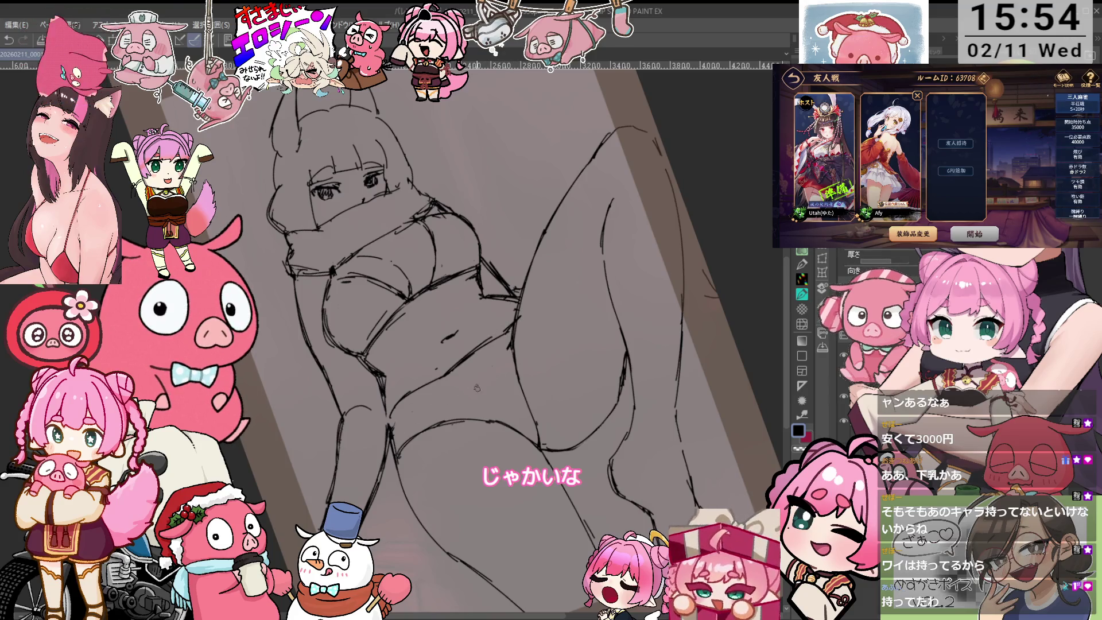
# - Check the sketch tilted both ways and zoomed out to the whole page
pyautogui.moveTo(430, 424); pyautogui.dragTo(451, 388)
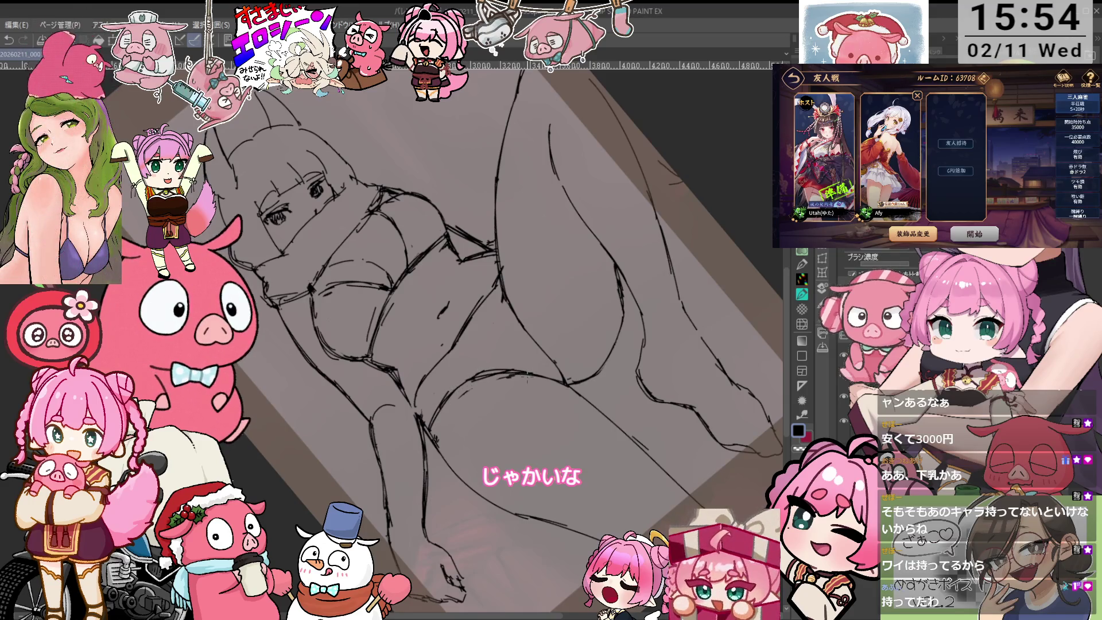
pyautogui.hotkey('ctrl', '0')
pyautogui.press('-')
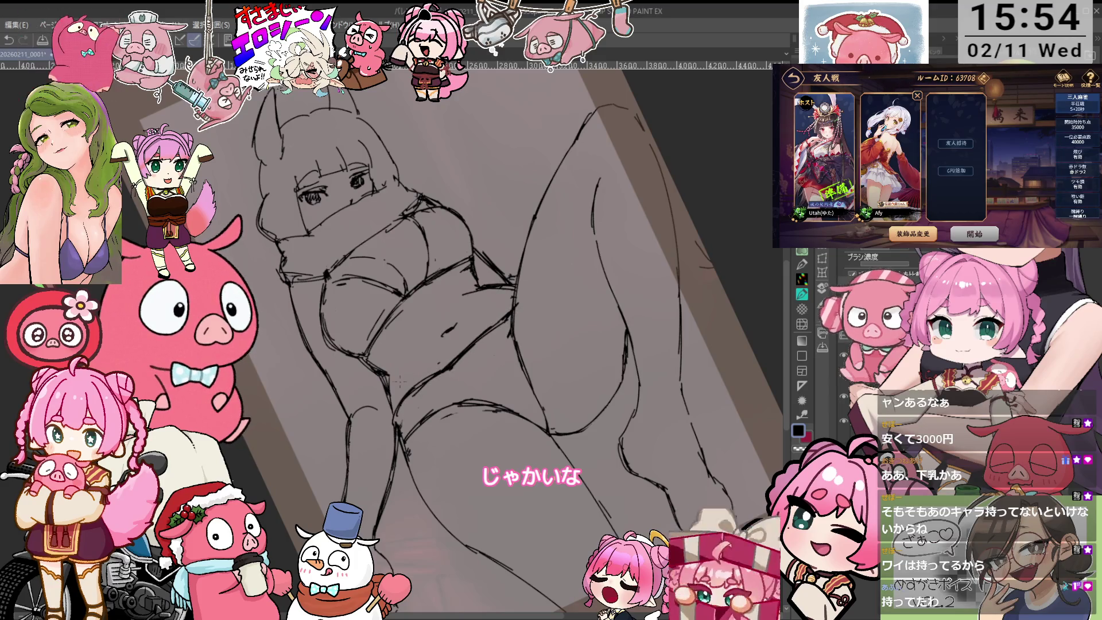
pyautogui.press('^')
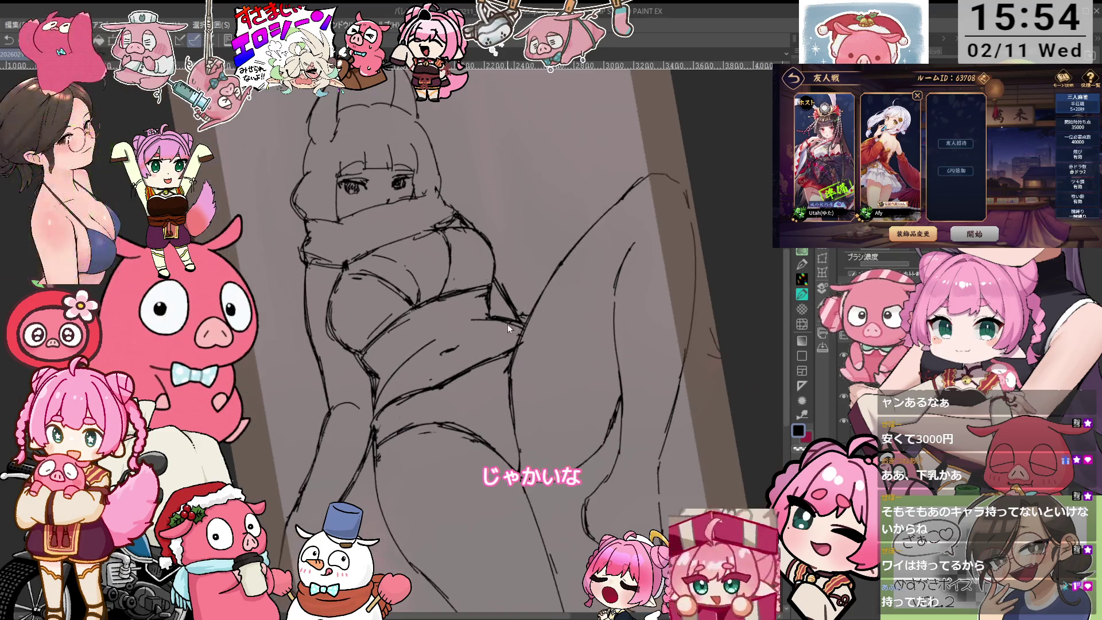
pyautogui.hotkey('ctrl', '-')
pyautogui.hotkey('ctrl', '-')
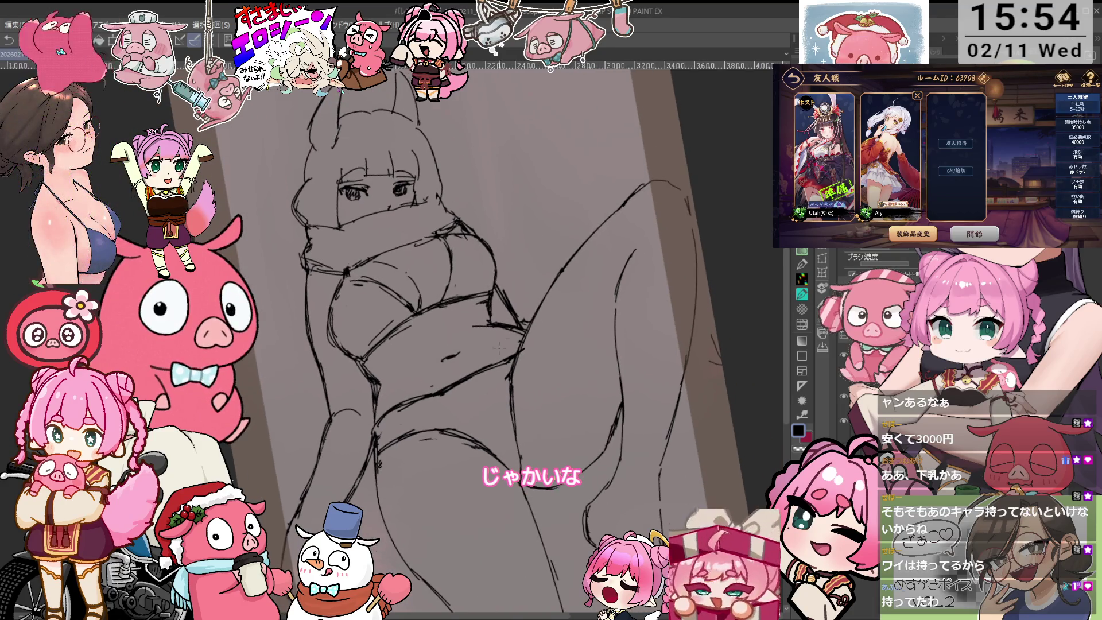
# - Zoom in on the torso, tilt toward the face, then fit the upright page centred
pyautogui.hotkey('ctrl', '+')
pyautogui.hotkey('ctrl', '+')
pyautogui.hotkey('ctrl', '+')
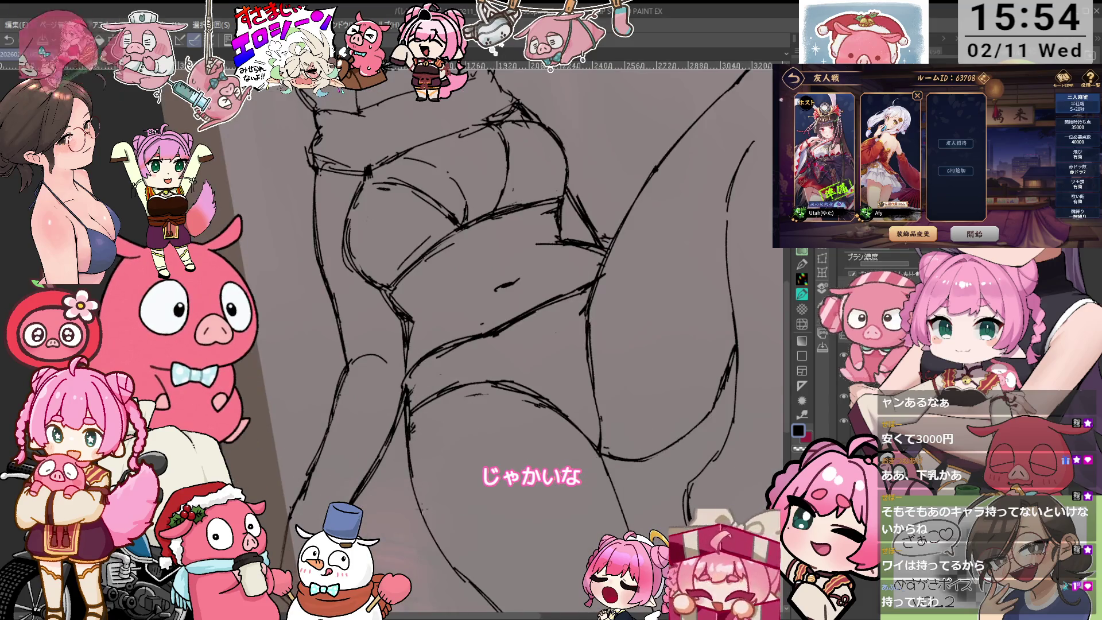
pyautogui.hotkey('ctrl', '-')
pyautogui.press('-')
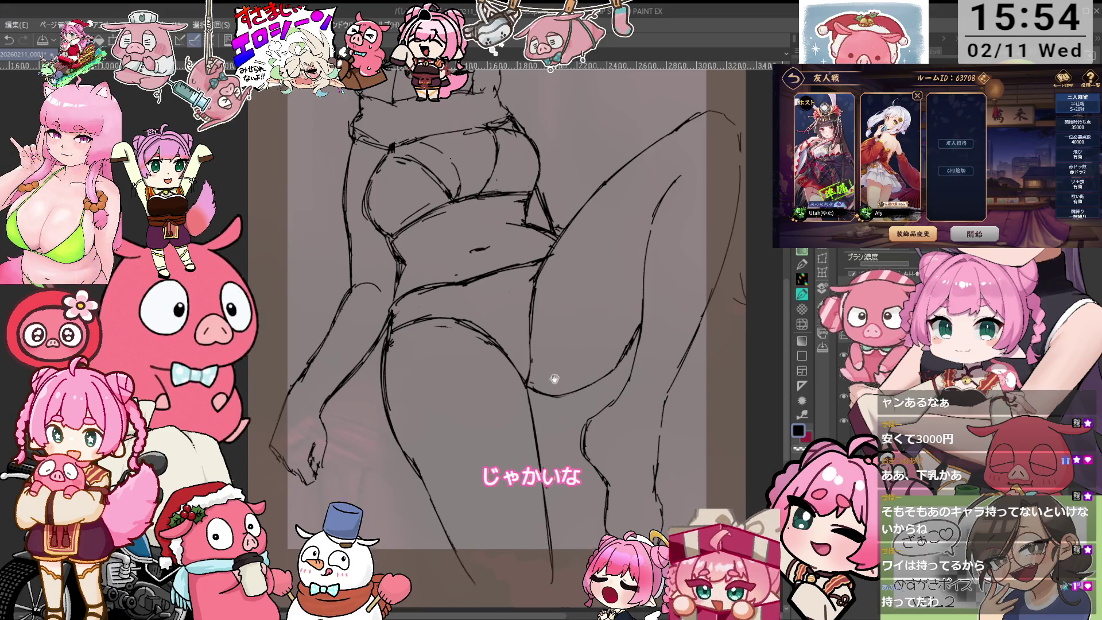
pyautogui.press('-')
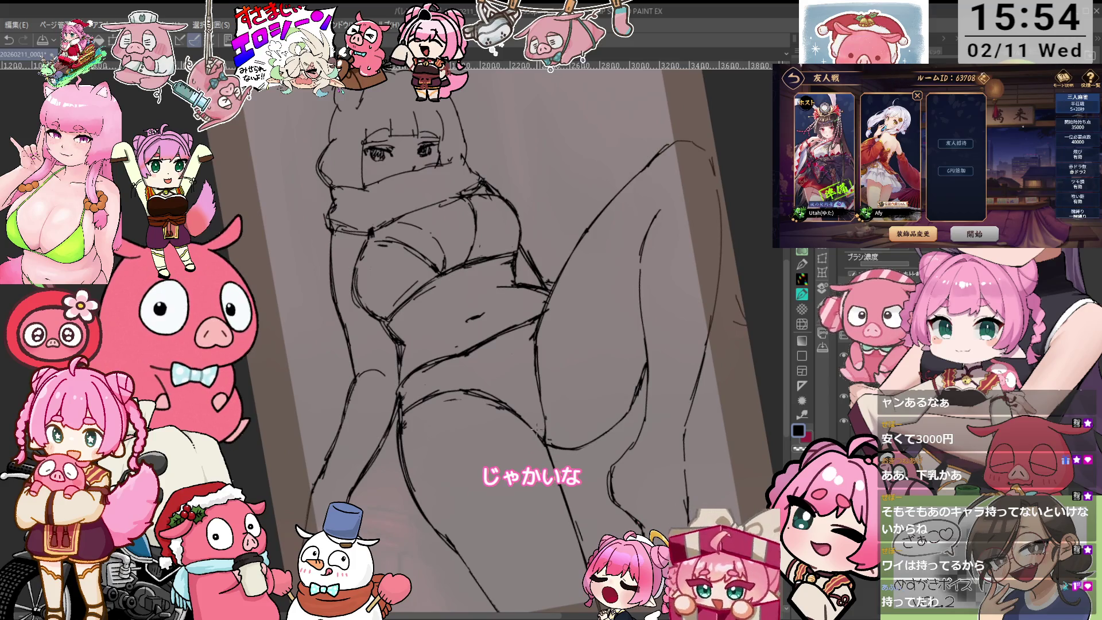
pyautogui.press('-')
pyautogui.hotkey('ctrl', '0')
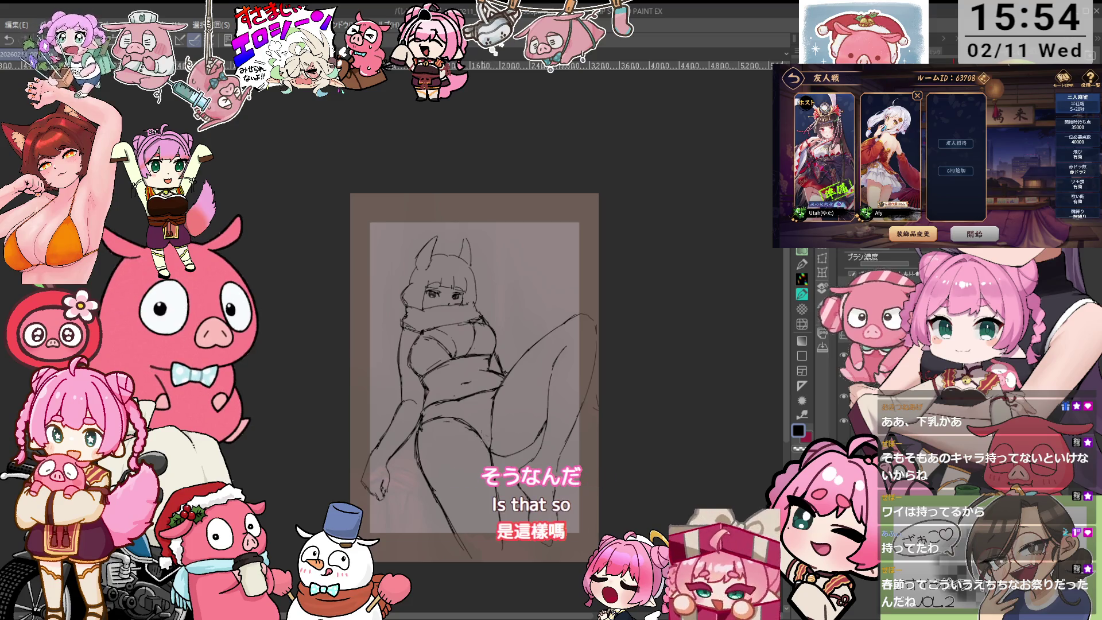
# - Zoom in close on the torso and raised leg, then switch to the pen
pyautogui.scroll(2, 505, 413)
pyautogui.scroll(-3, 552, 339)
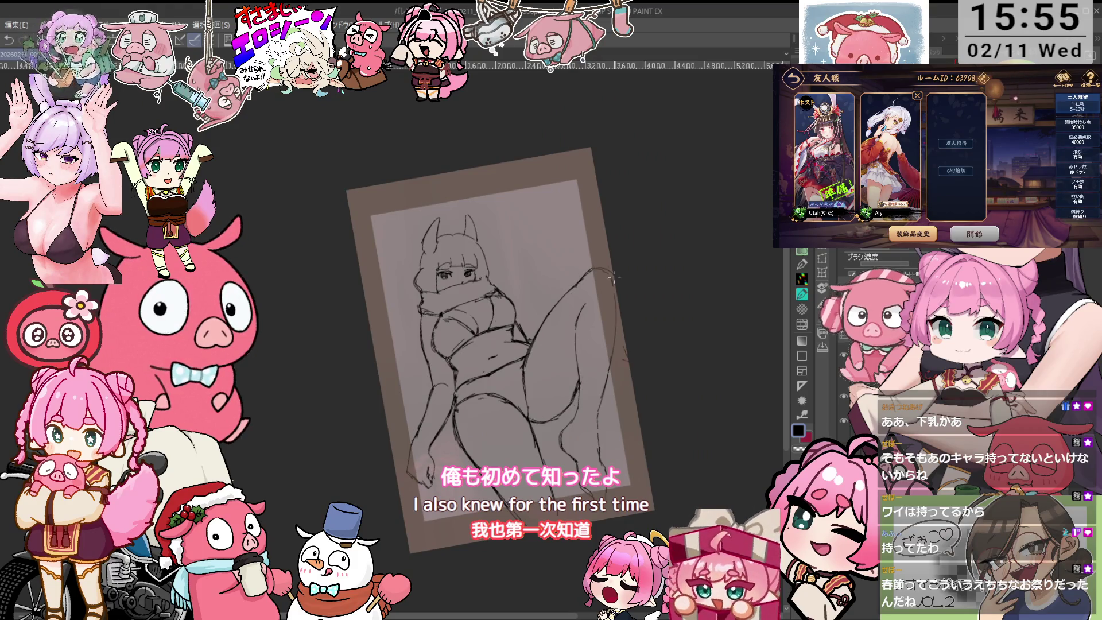
pyautogui.scroll(3, 615, 297)
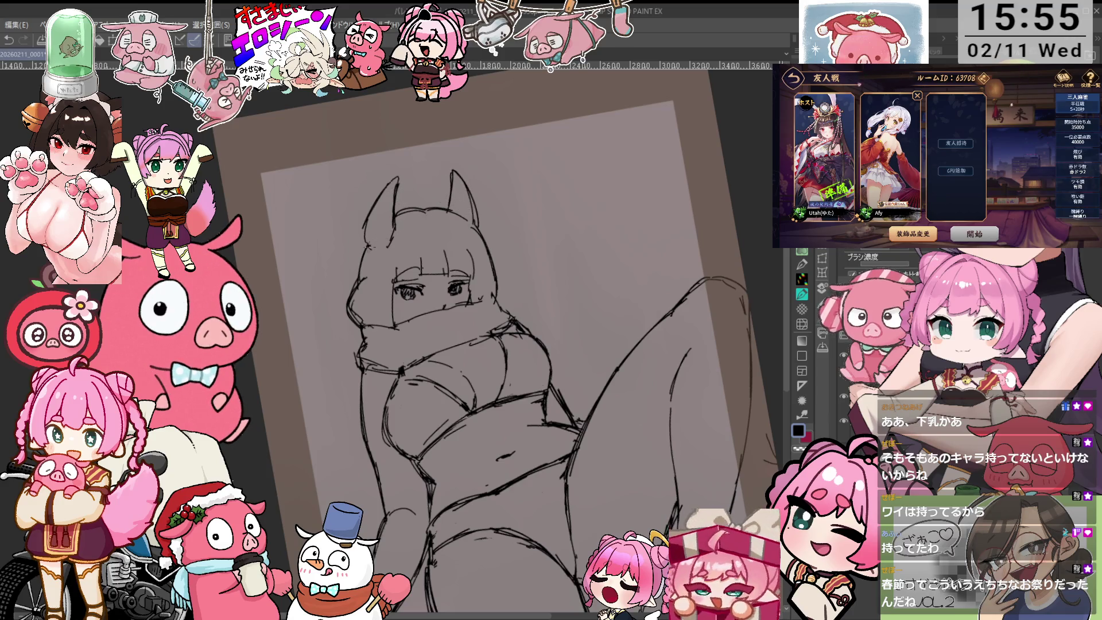
pyautogui.scroll(-3, 555, 284)
pyautogui.scroll(3, 511, 297)
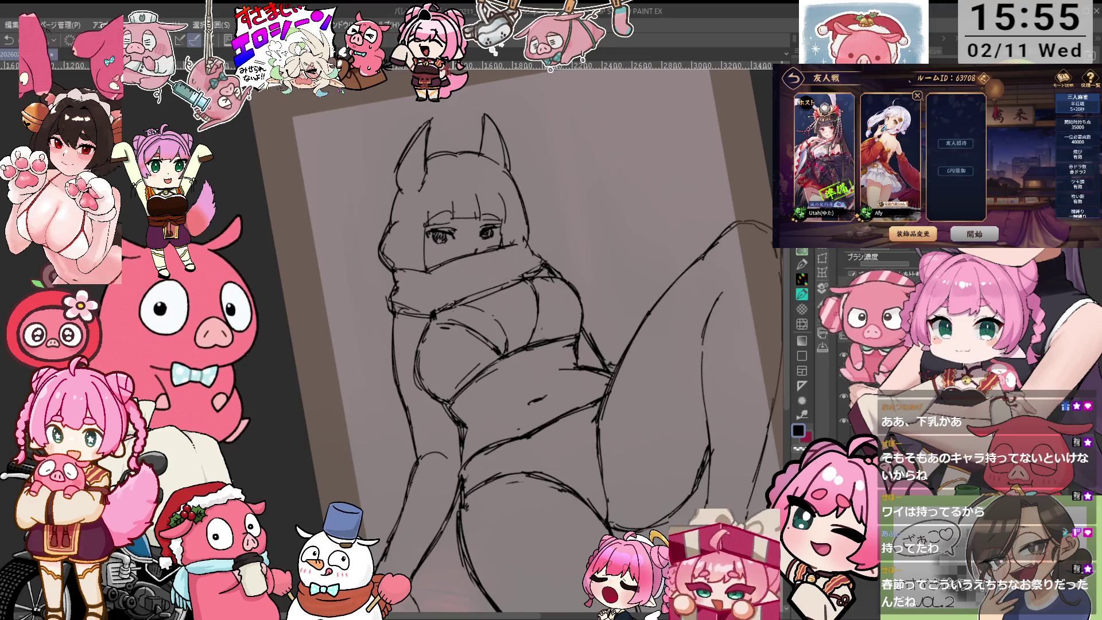
pyautogui.scroll(-3, 644, 340)
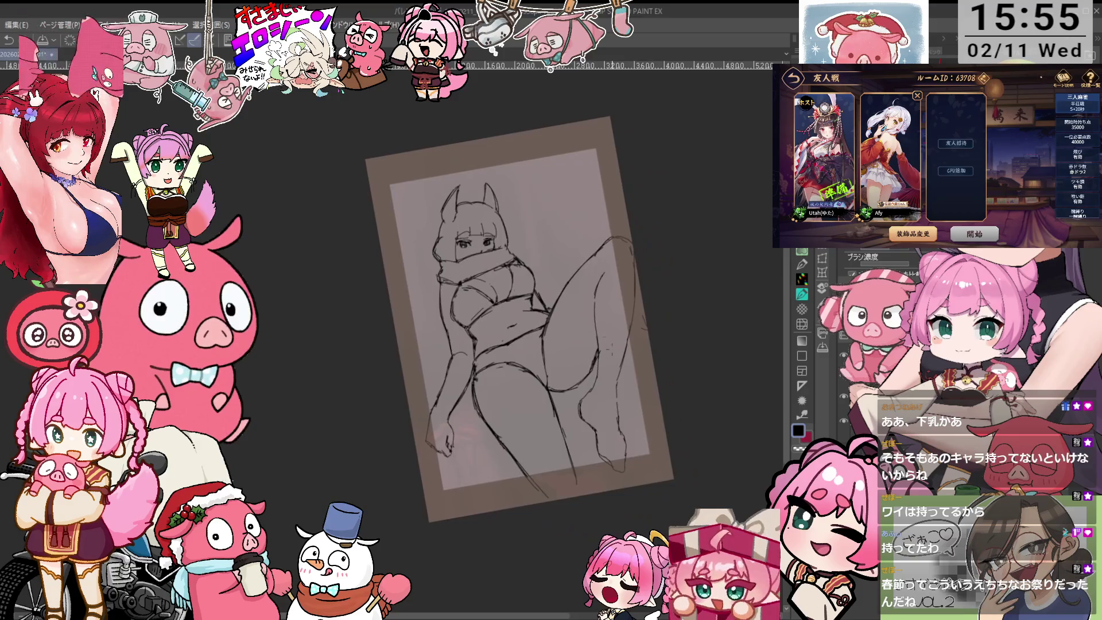
pyautogui.scroll(3, 644, 340)
pyautogui.press('p')
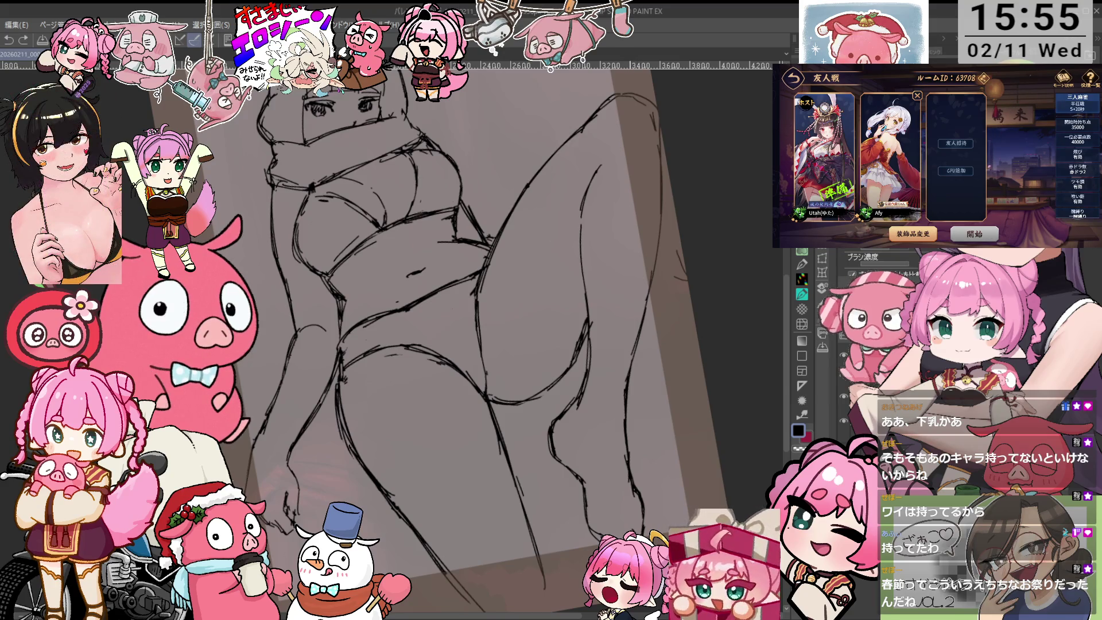
# - Redo the last undone action and draw a pen stroke beside the raised leg
pyautogui.hotkey('ctrl', 'y')
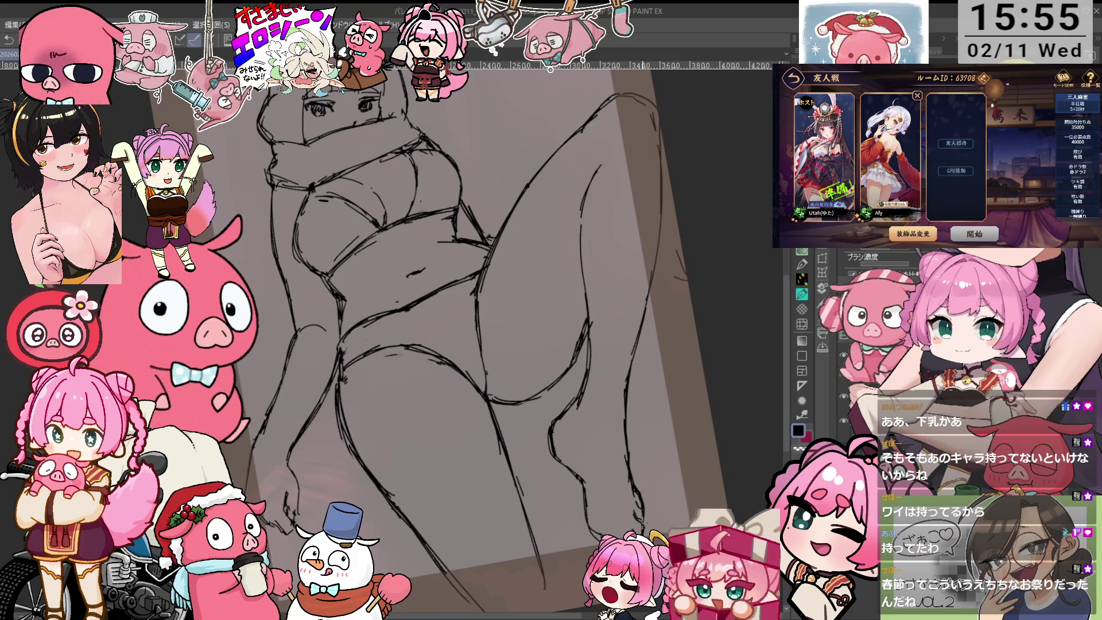
pyautogui.scroll(-3, 877, 264)
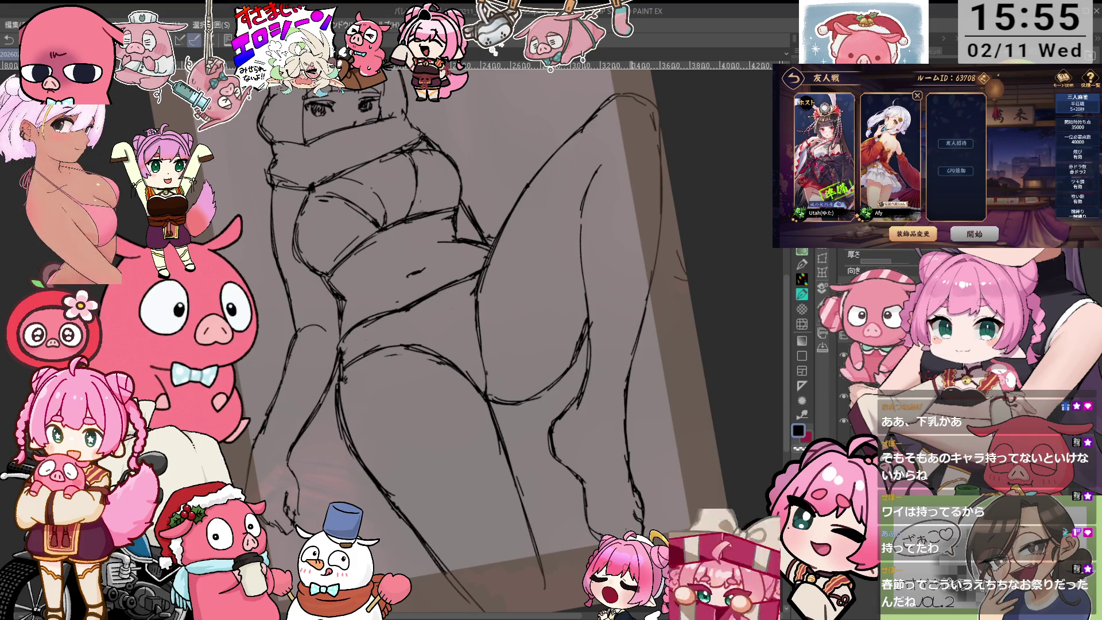
pyautogui.scroll(3, 878, 264)
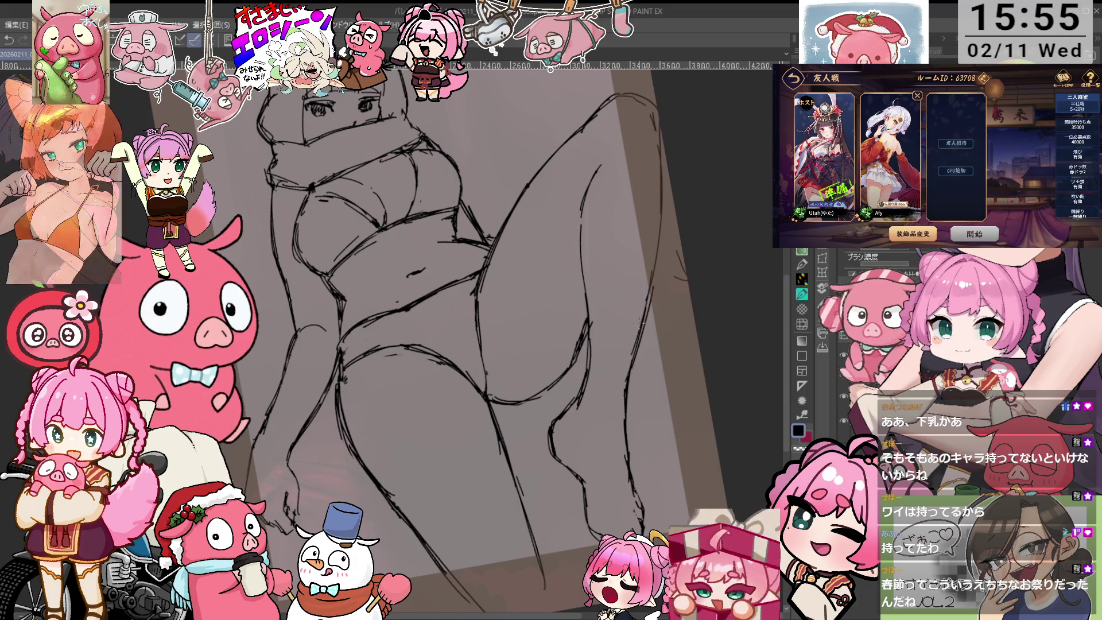
pyautogui.moveTo(652, 286); pyautogui.dragTo(635, 345)
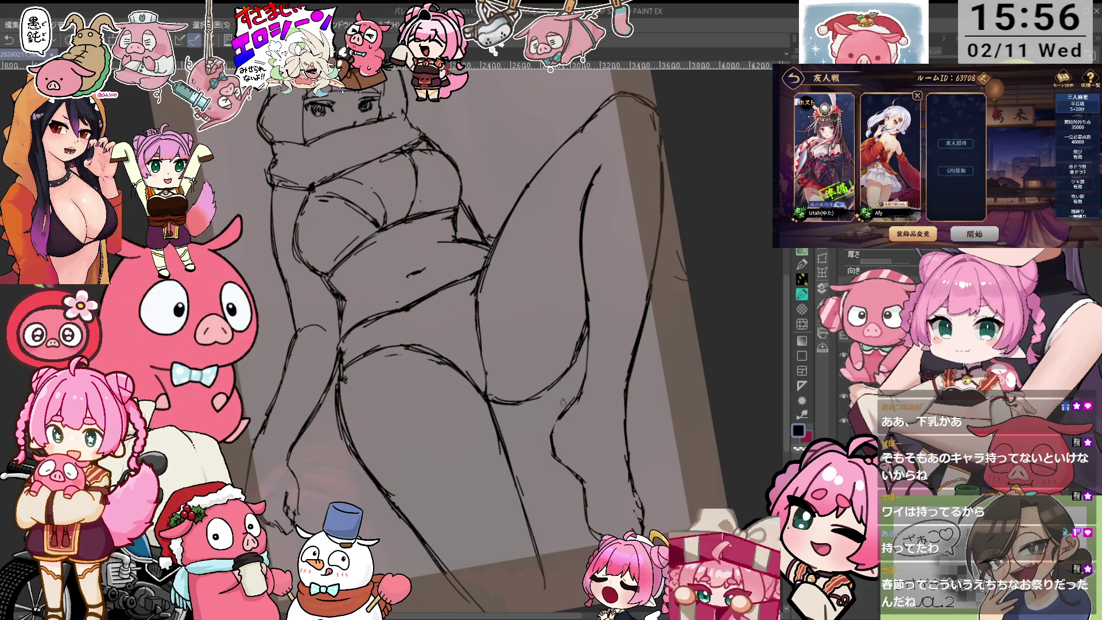
# - Swap tools with the P and E shortcuts and bring the head and ears back into view
pyautogui.scroll(5, 583, 344)
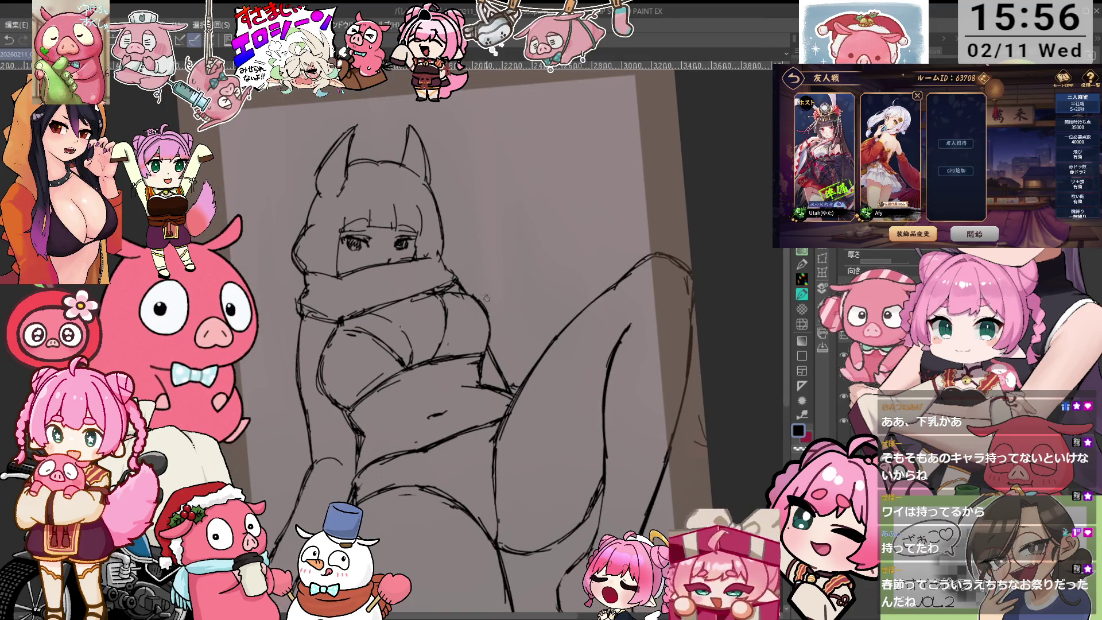
pyautogui.press('p')
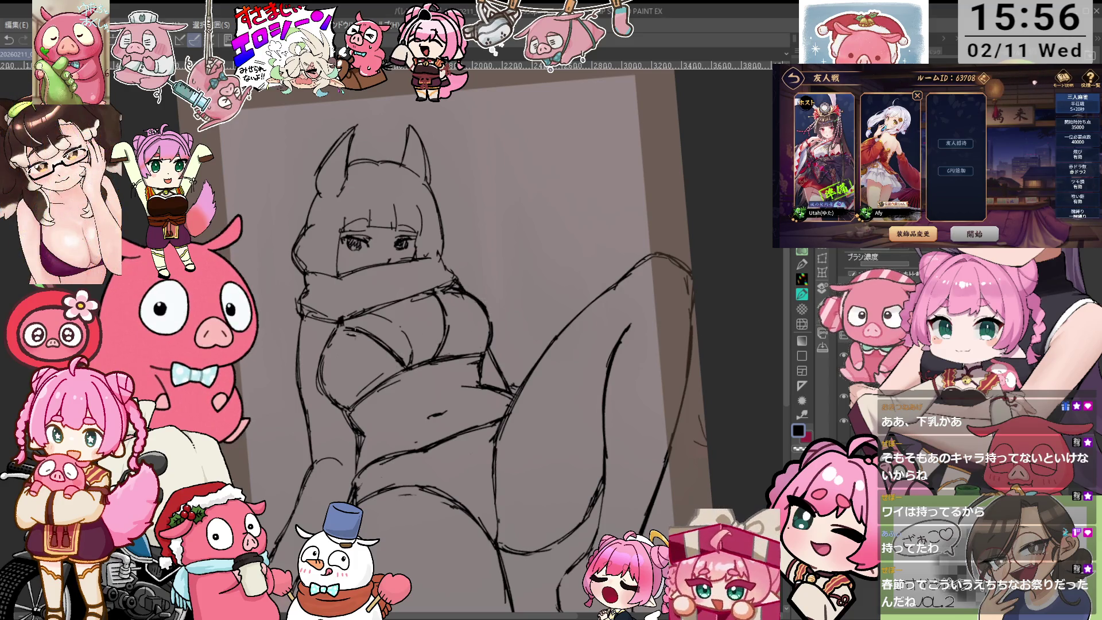
pyautogui.press('e')
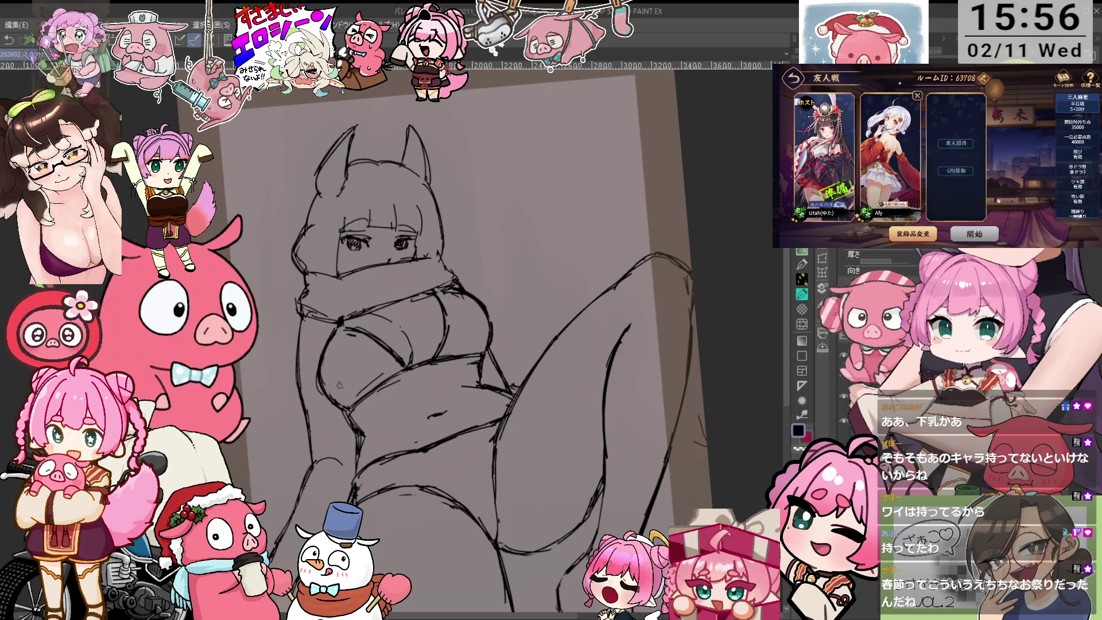
pyautogui.scroll(-3, 338, 384)
pyautogui.scroll(3, 395, 346)
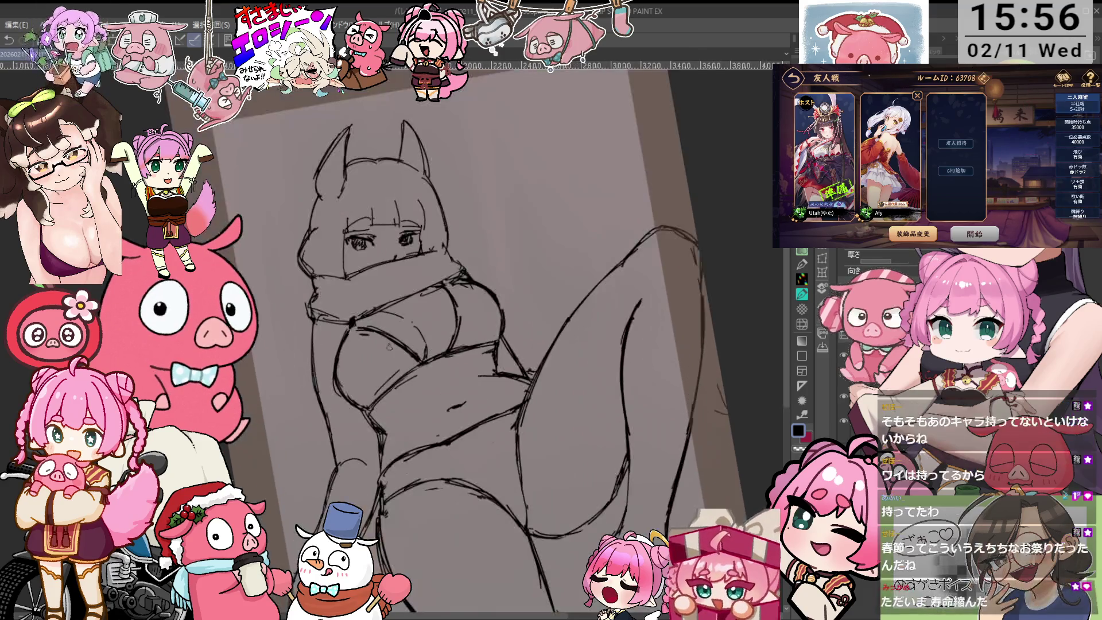
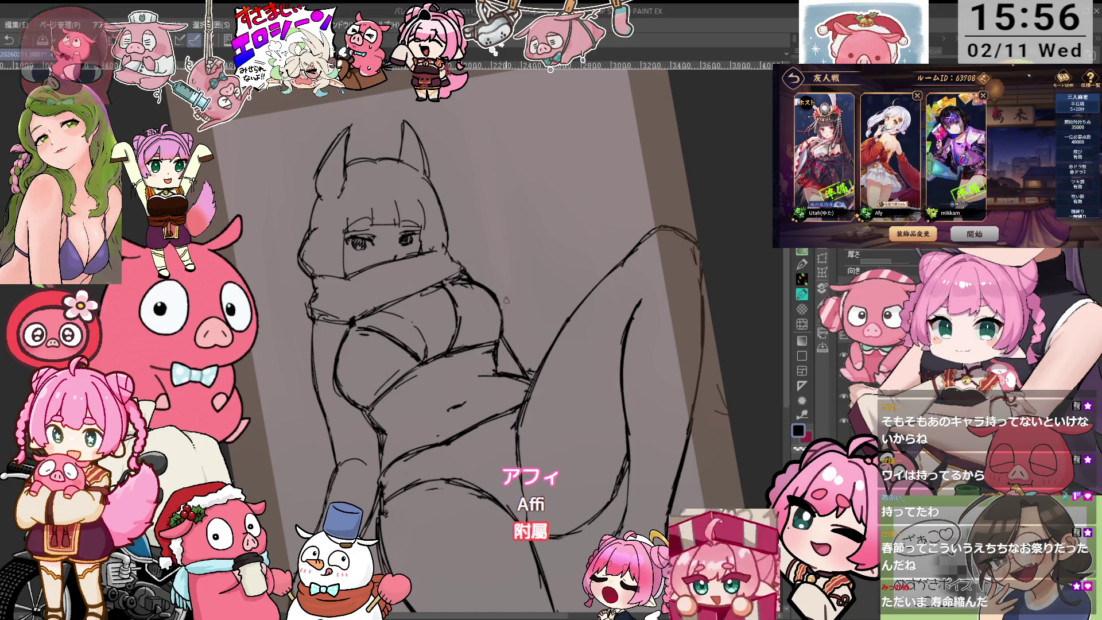
# - Pan the fox-girl sketch, rotate it nearly upright with a slight counter-clockwise tilt, and zoom in
pyautogui.moveTo(472, 256); pyautogui.dragTo(501, 235)
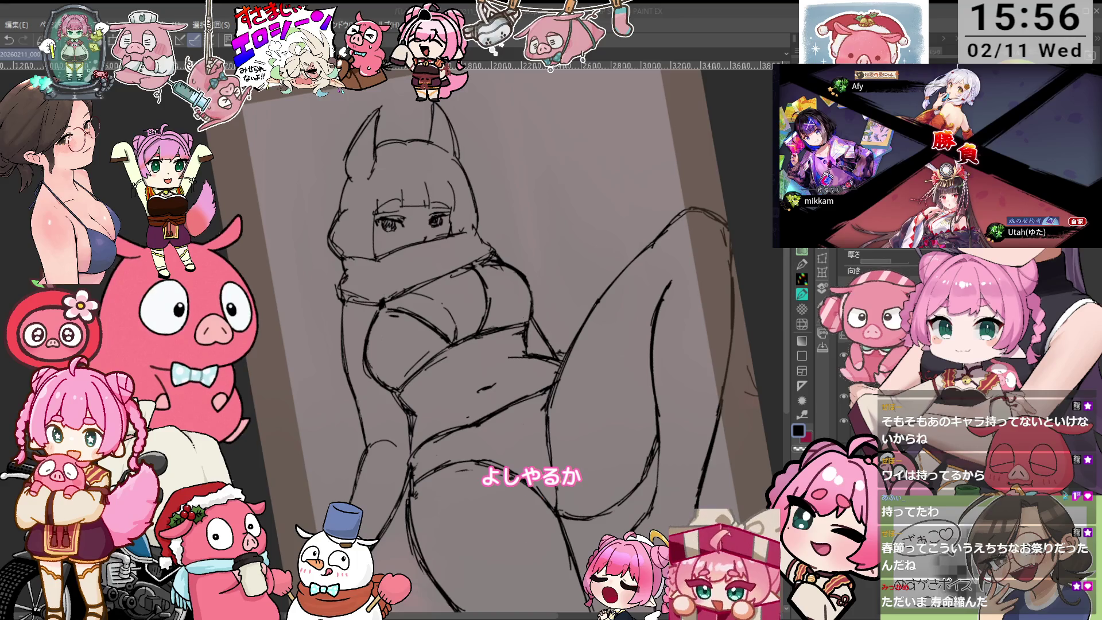
pyautogui.press('-')
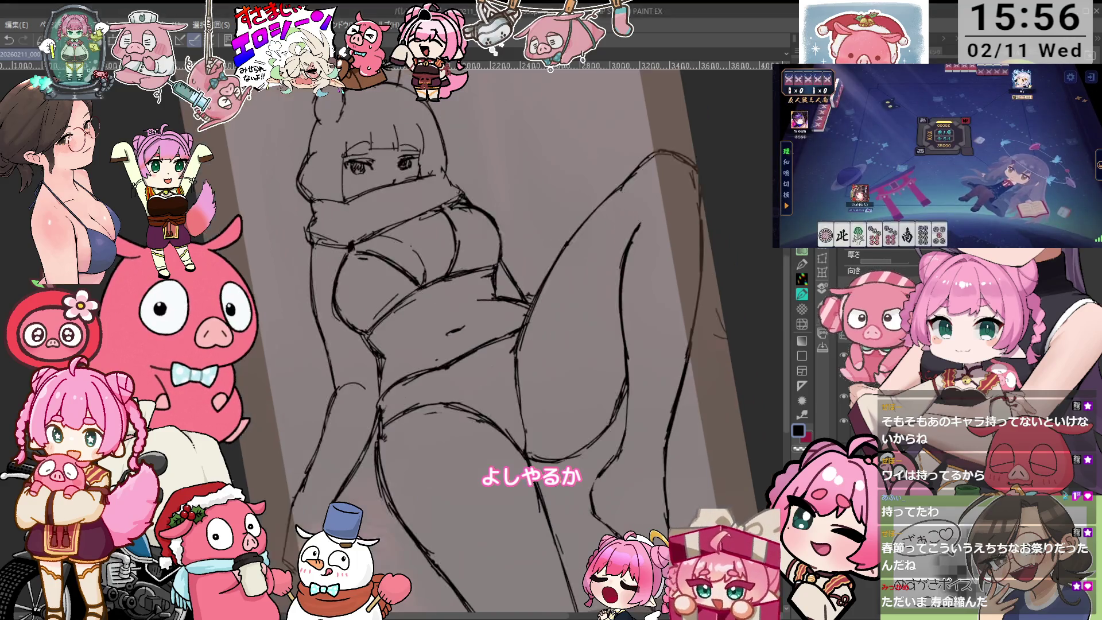
pyautogui.press('^')
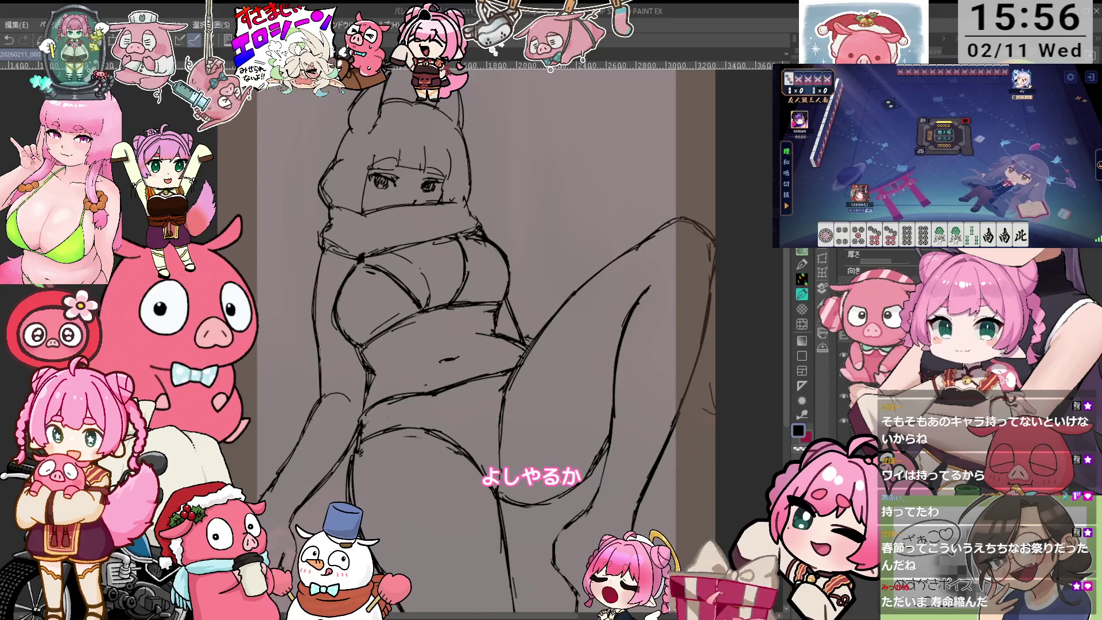
pyautogui.press('^')
pyautogui.hotkey('ctrl', '+')
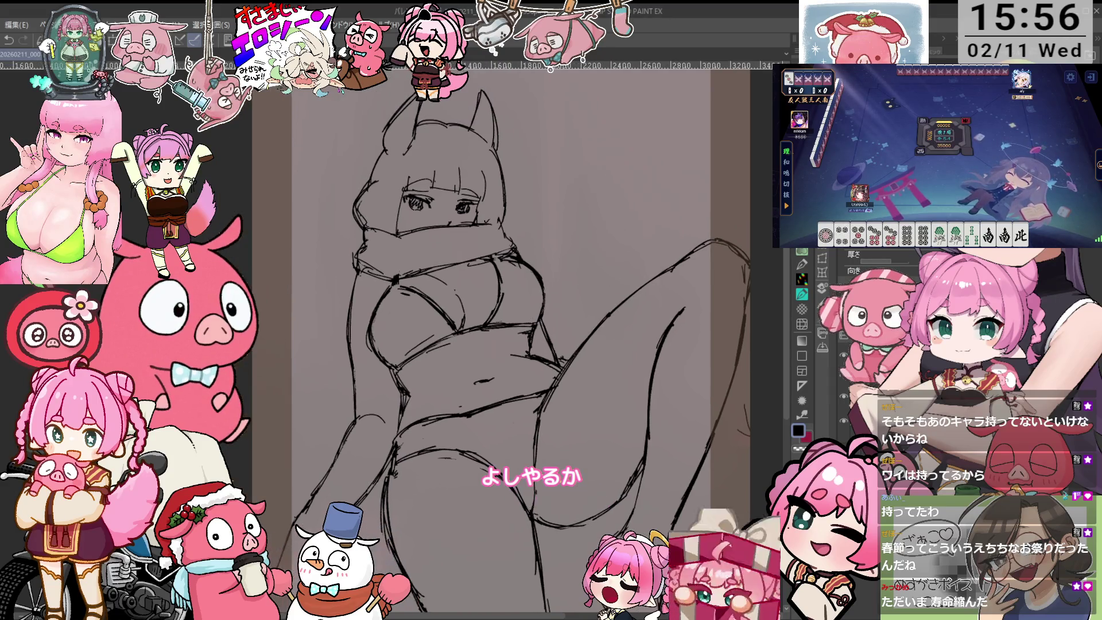
pyautogui.press('-')
pyautogui.press('-')
pyautogui.press('-')
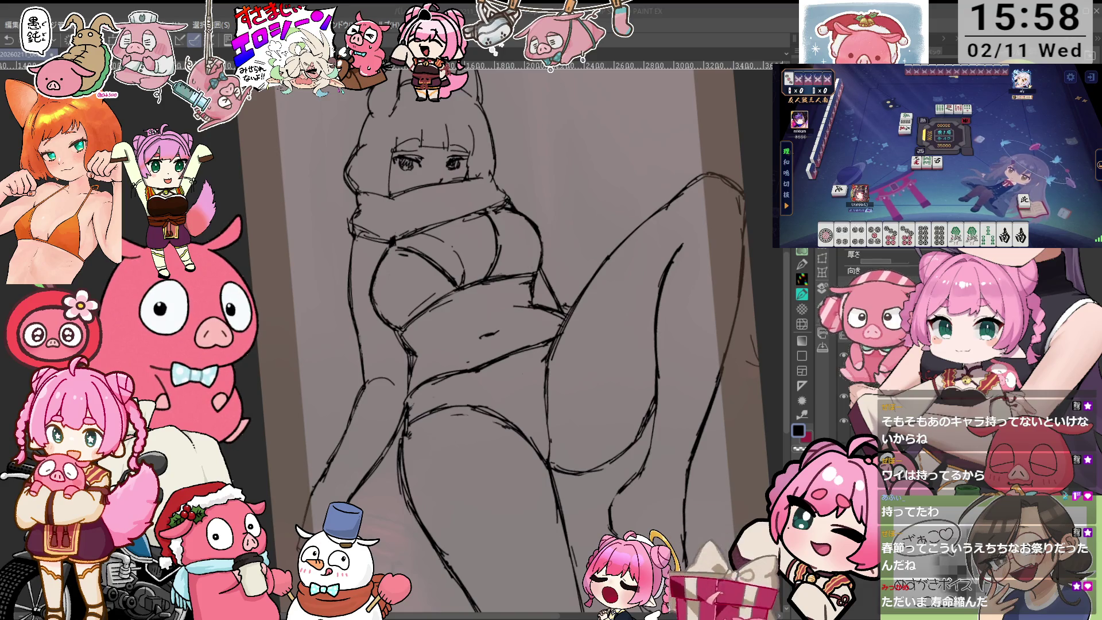
pyautogui.hotkey('ctrl', 'z')
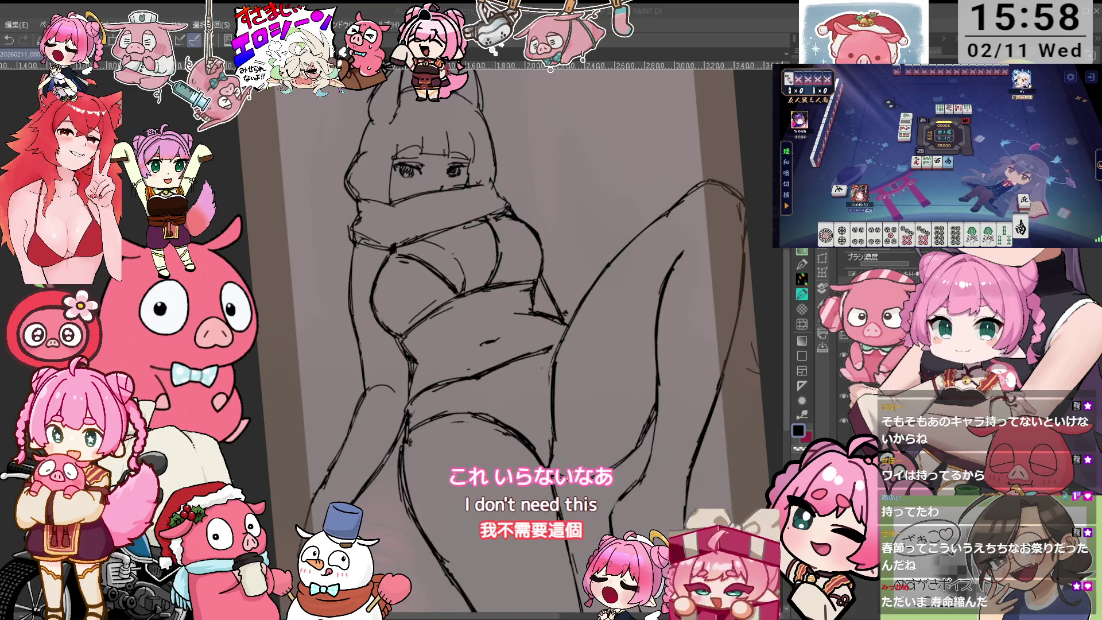
# - Switch between eraser and pen to remove stray lines from the sketch
pyautogui.press('e')
pyautogui.press('p')
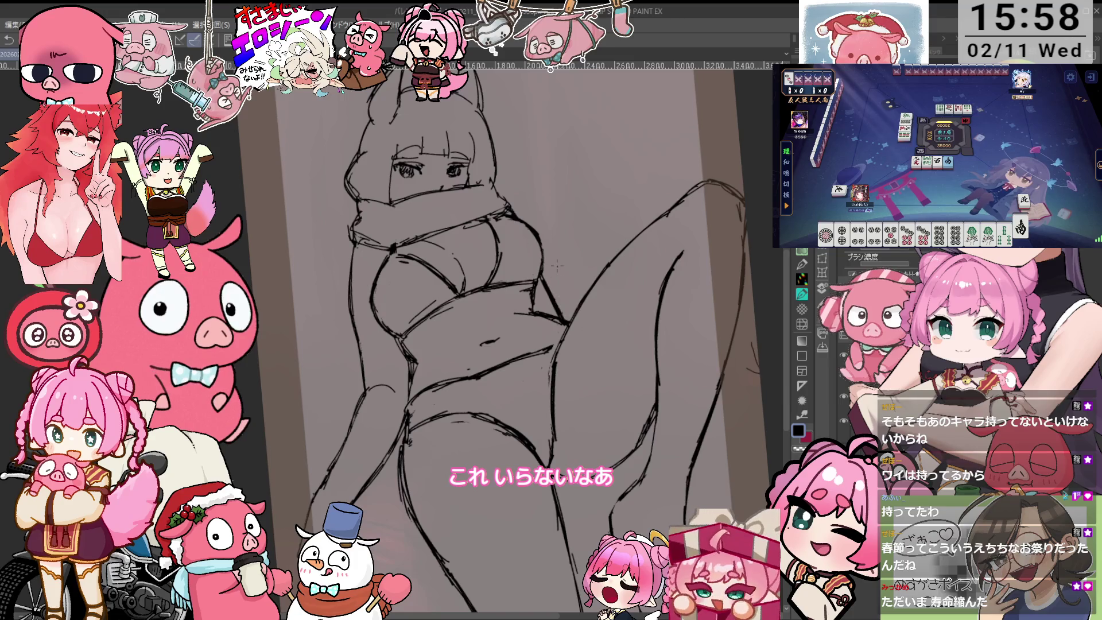
pyautogui.moveTo(576, 220); pyautogui.dragTo(570, 252)
pyautogui.press('e')
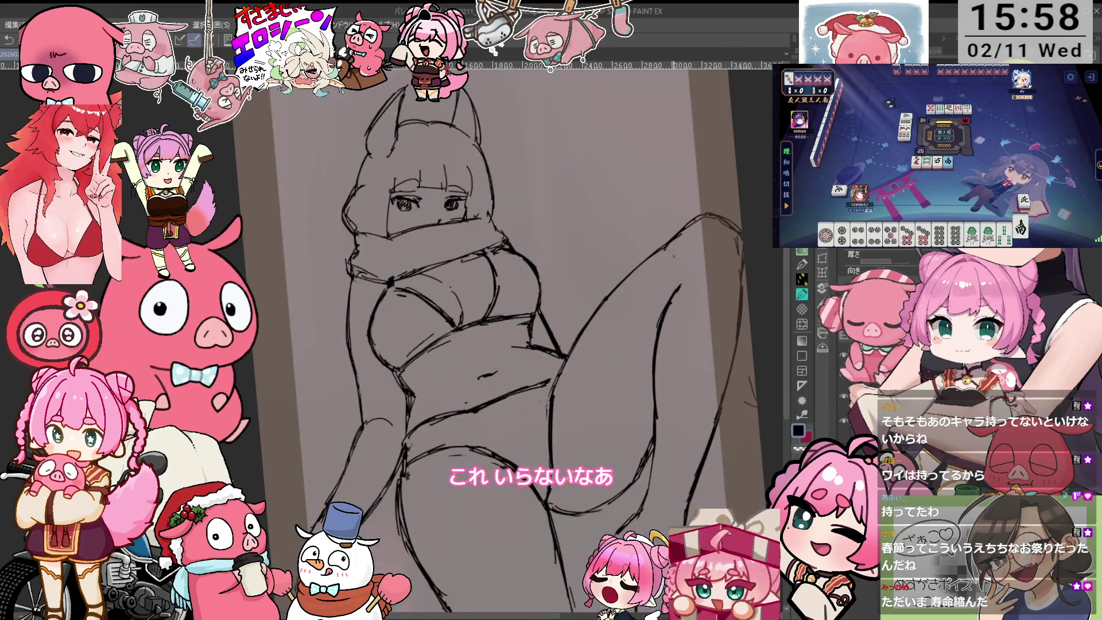
# - Pan up and right and zoom in so the girl's upper body fills the view
pyautogui.moveTo(663, 251); pyautogui.dragTo(683, 183)
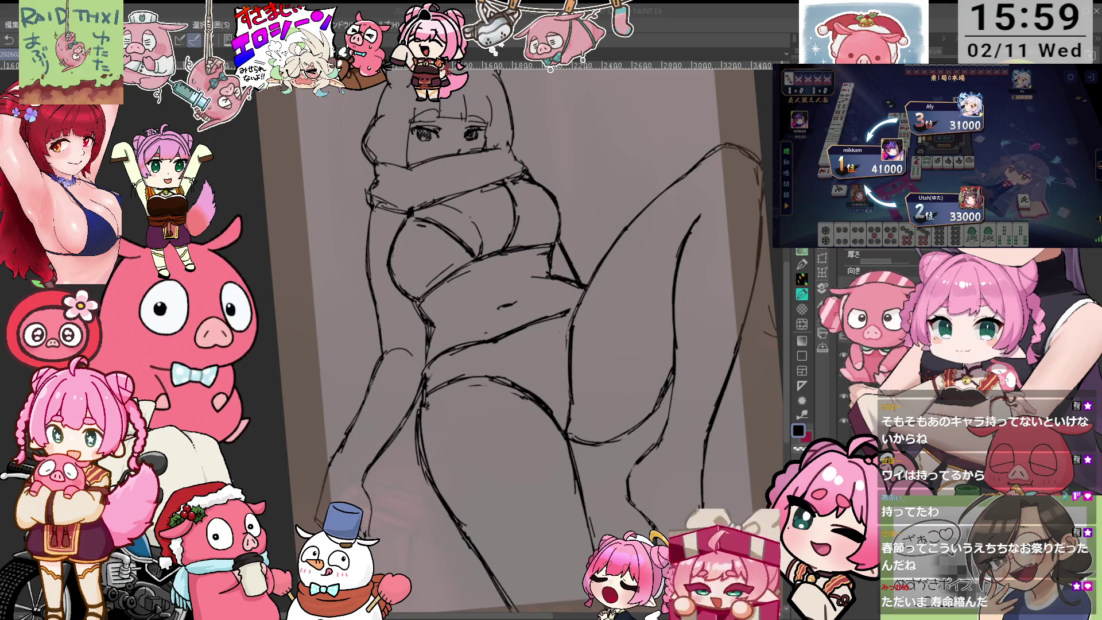
pyautogui.scroll(3, 517, 344)
pyautogui.scroll(1, 516, 344)
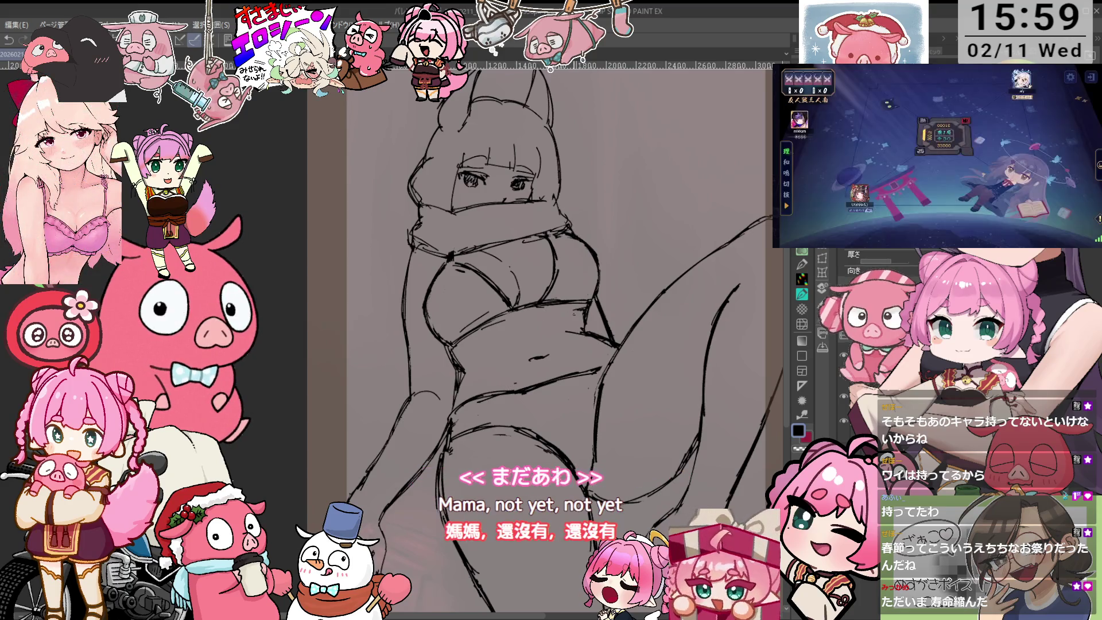
pyautogui.scroll(-1, 540, 344)
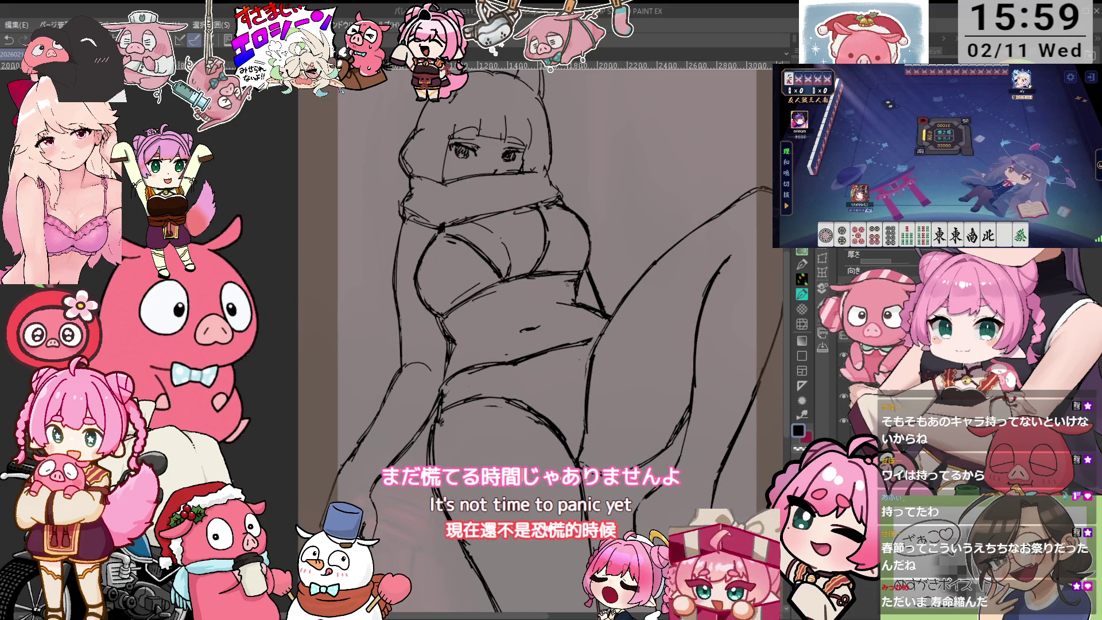